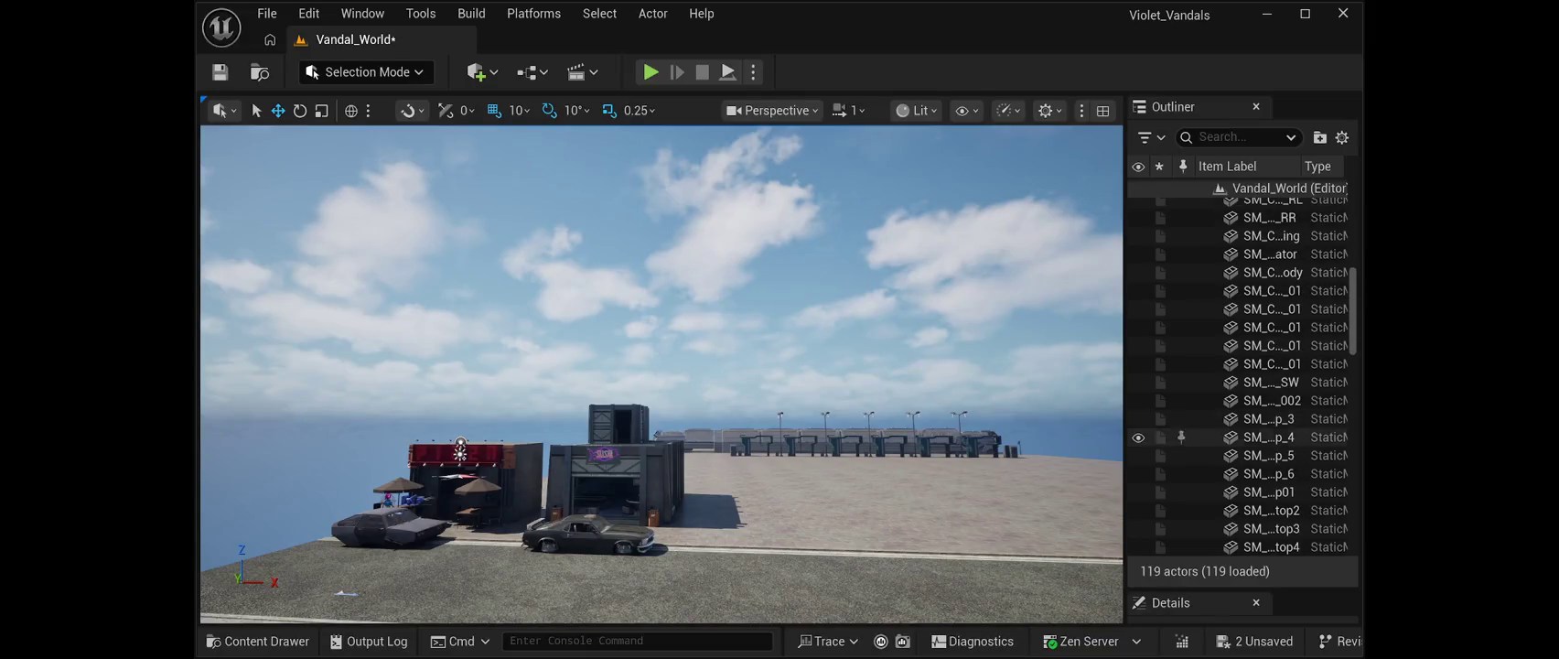
scroll(1240, 436, down, 10)
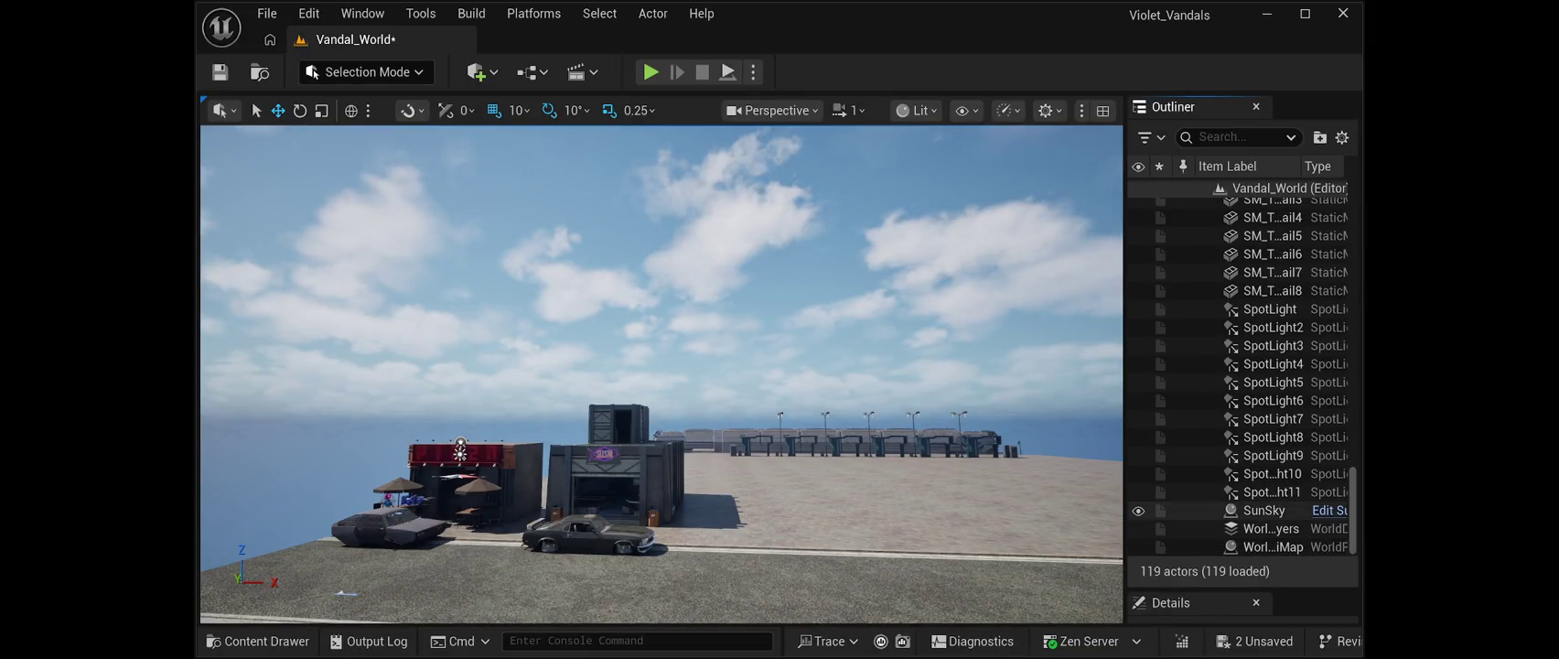
Delete the SunSky actor from Vandal_World so the sky turns black.
click(1263, 510)
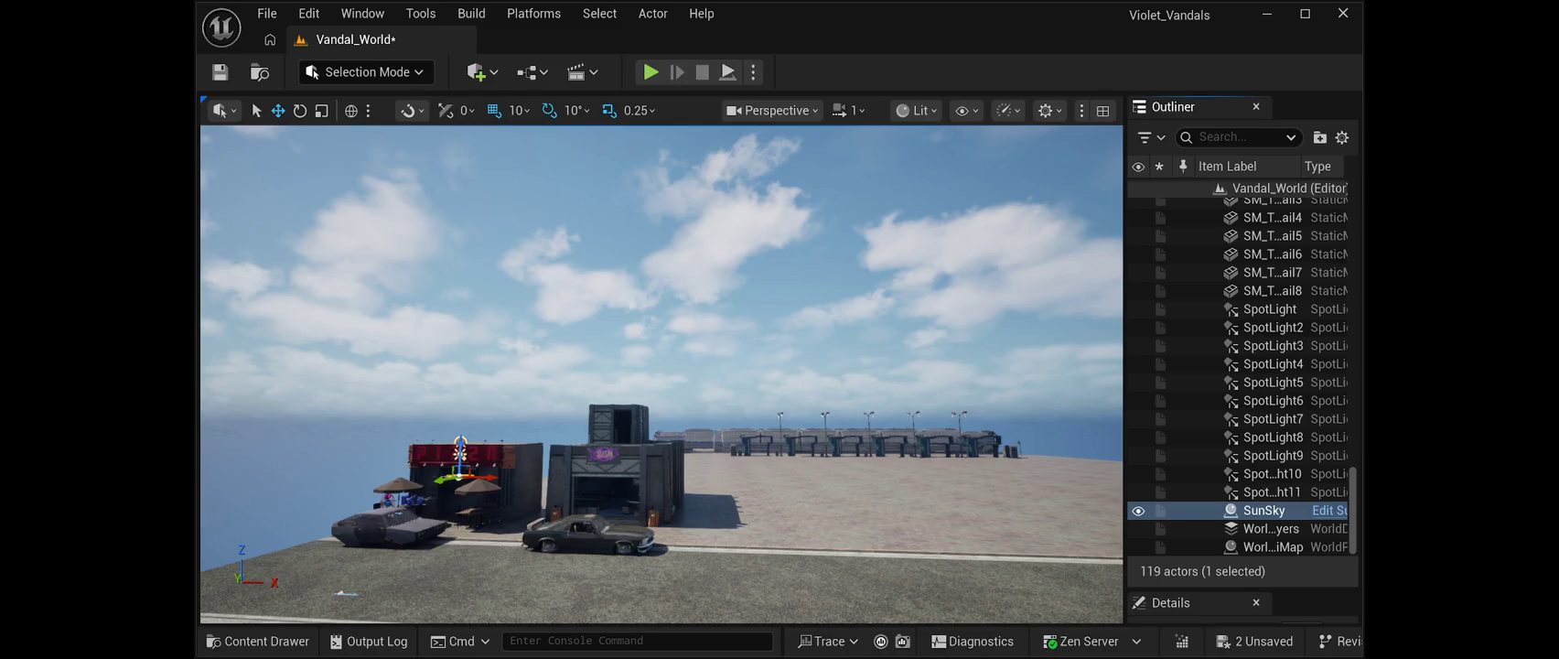
key(Delete)
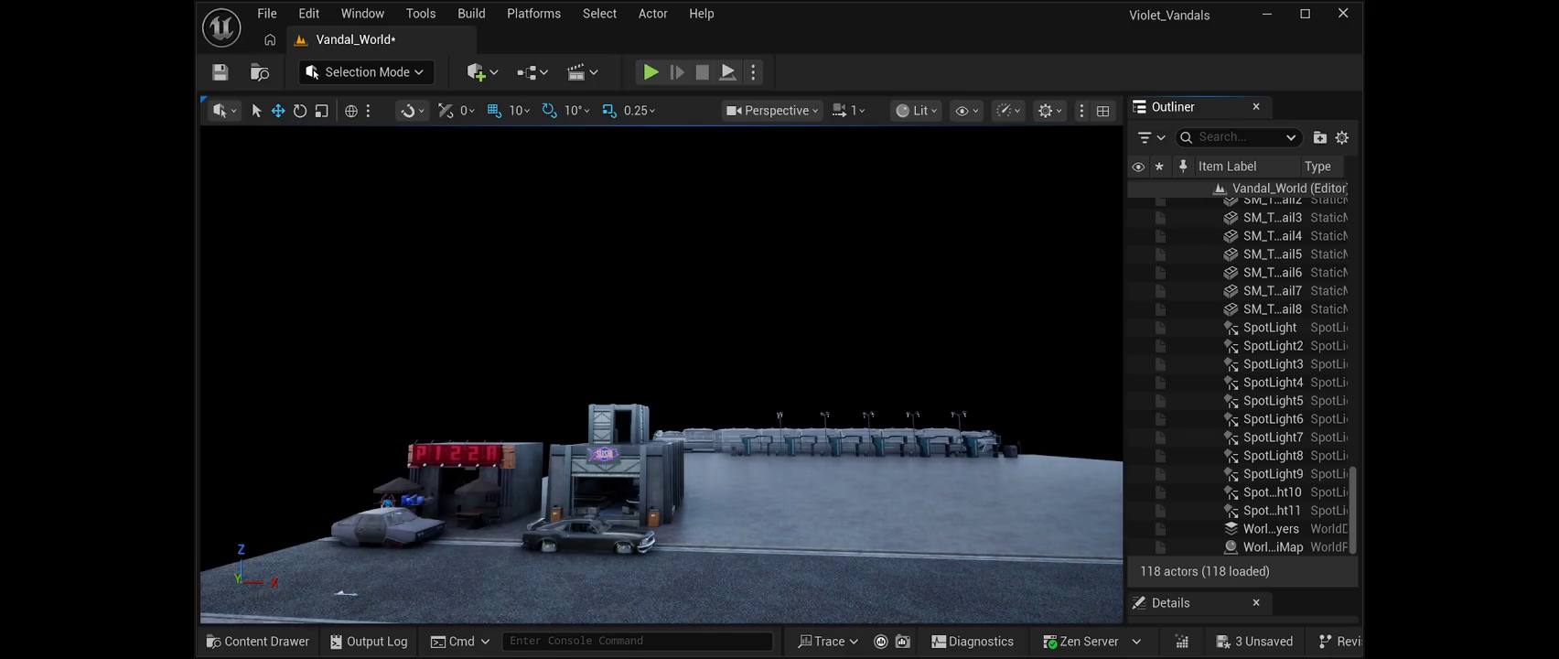
key(alt+p)
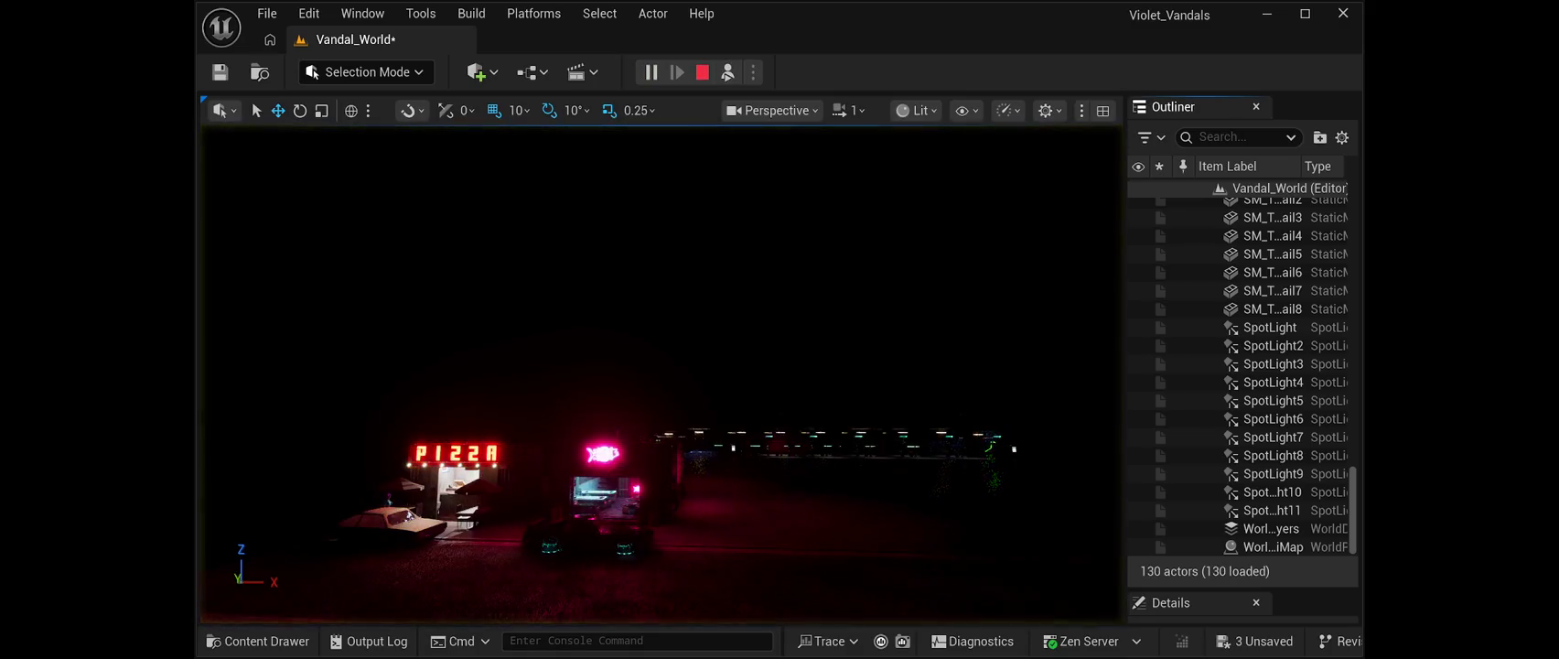
key(w)
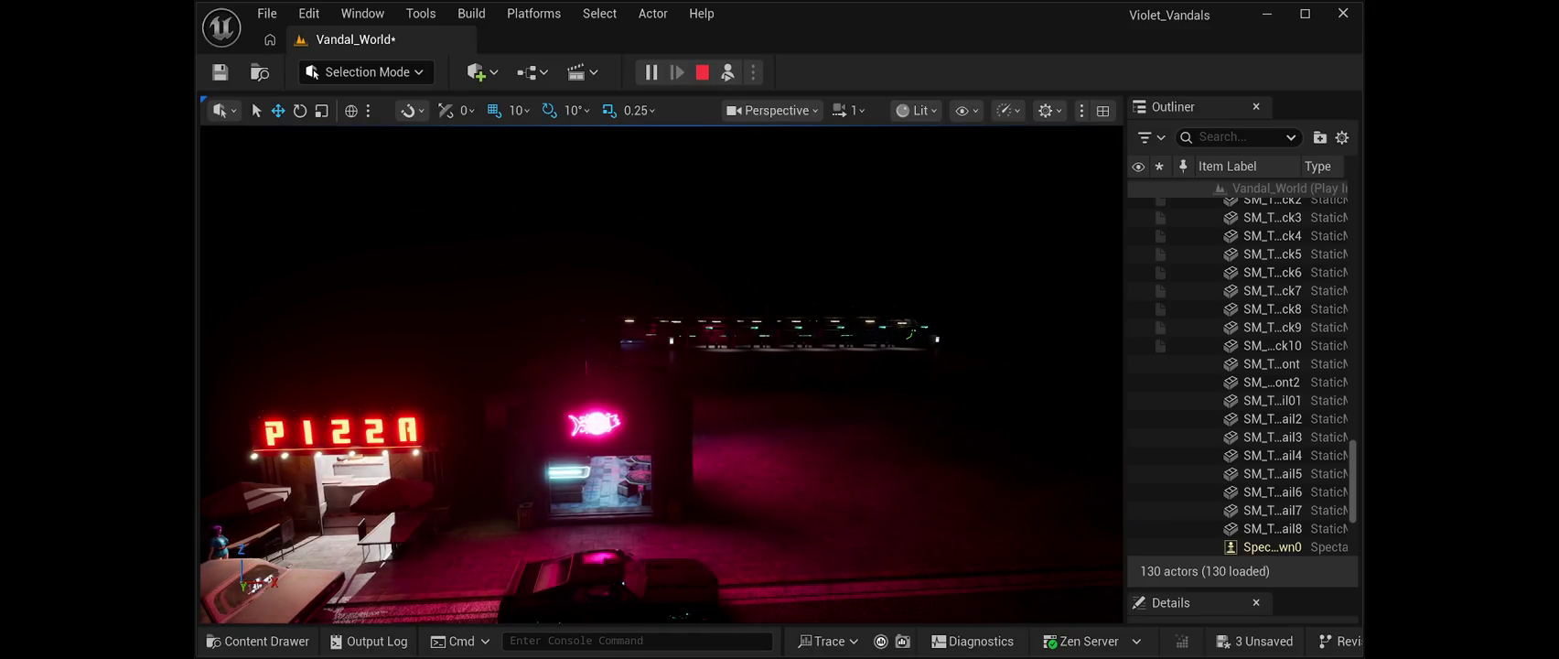
key(Escape)
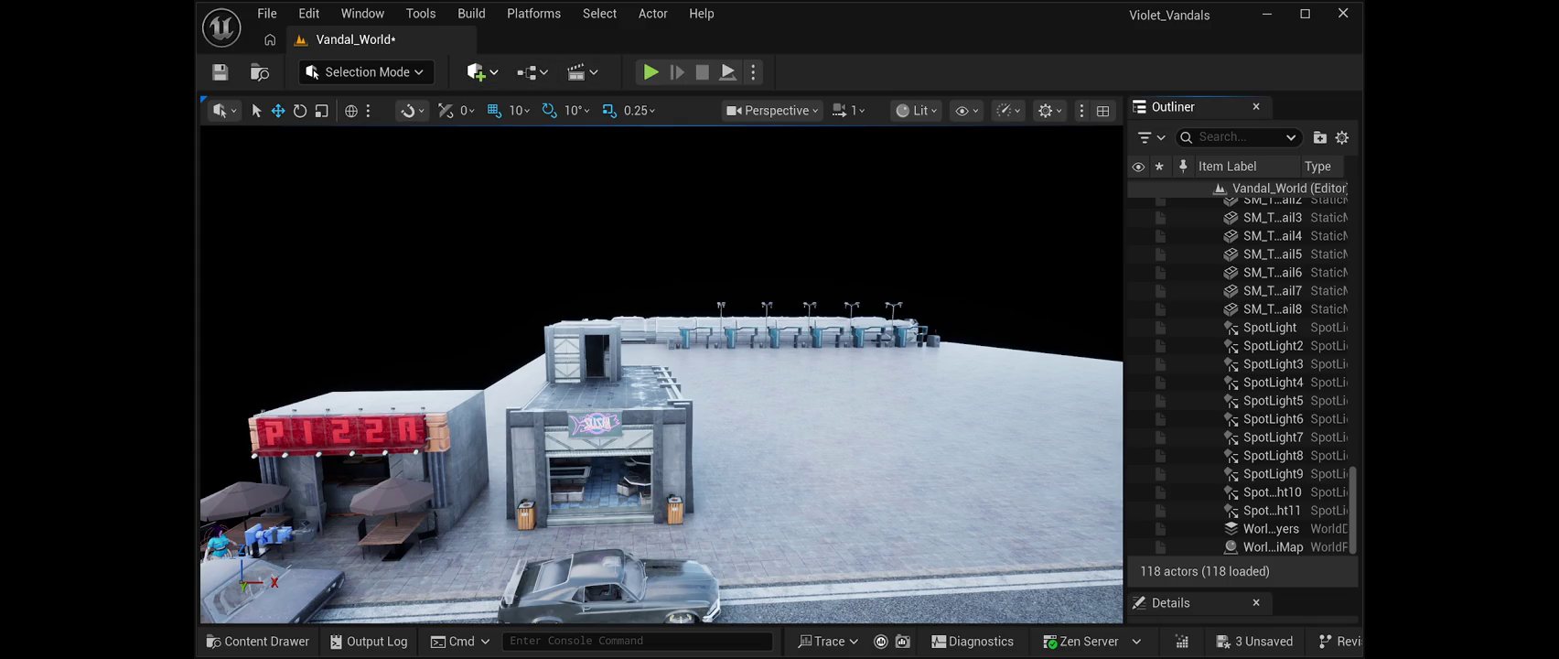
Undo to restore the Directional Light, save the level, and run a quick play preview.
key(ctrl+z)
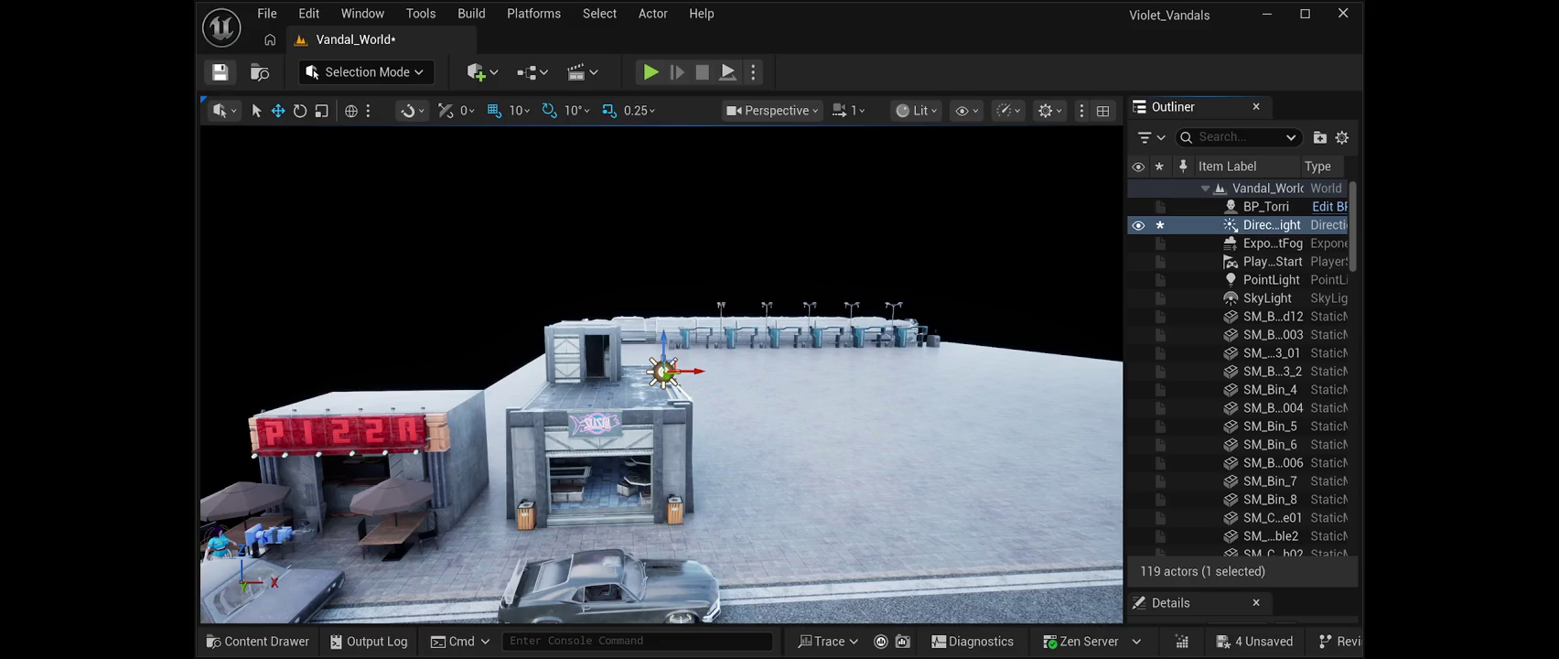
click(220, 72)
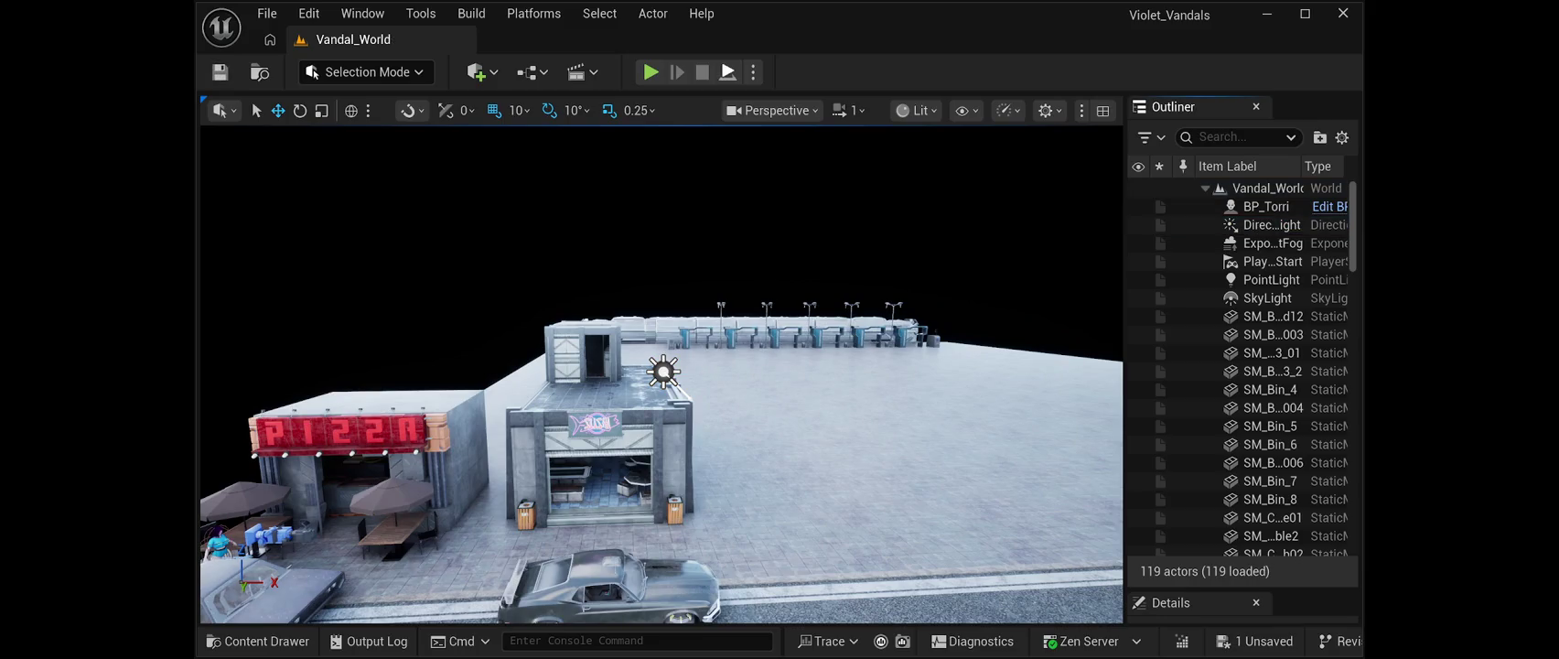
key(alt+p)
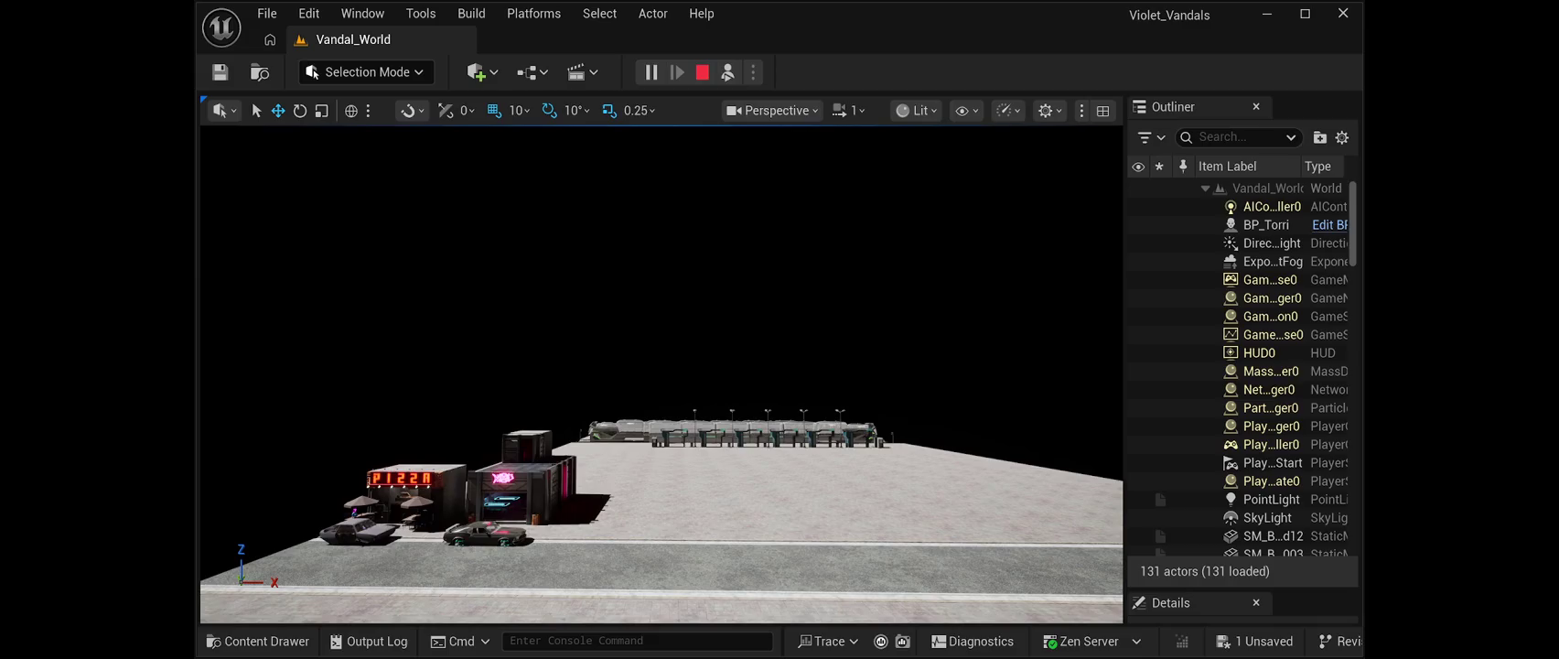
key(Escape)
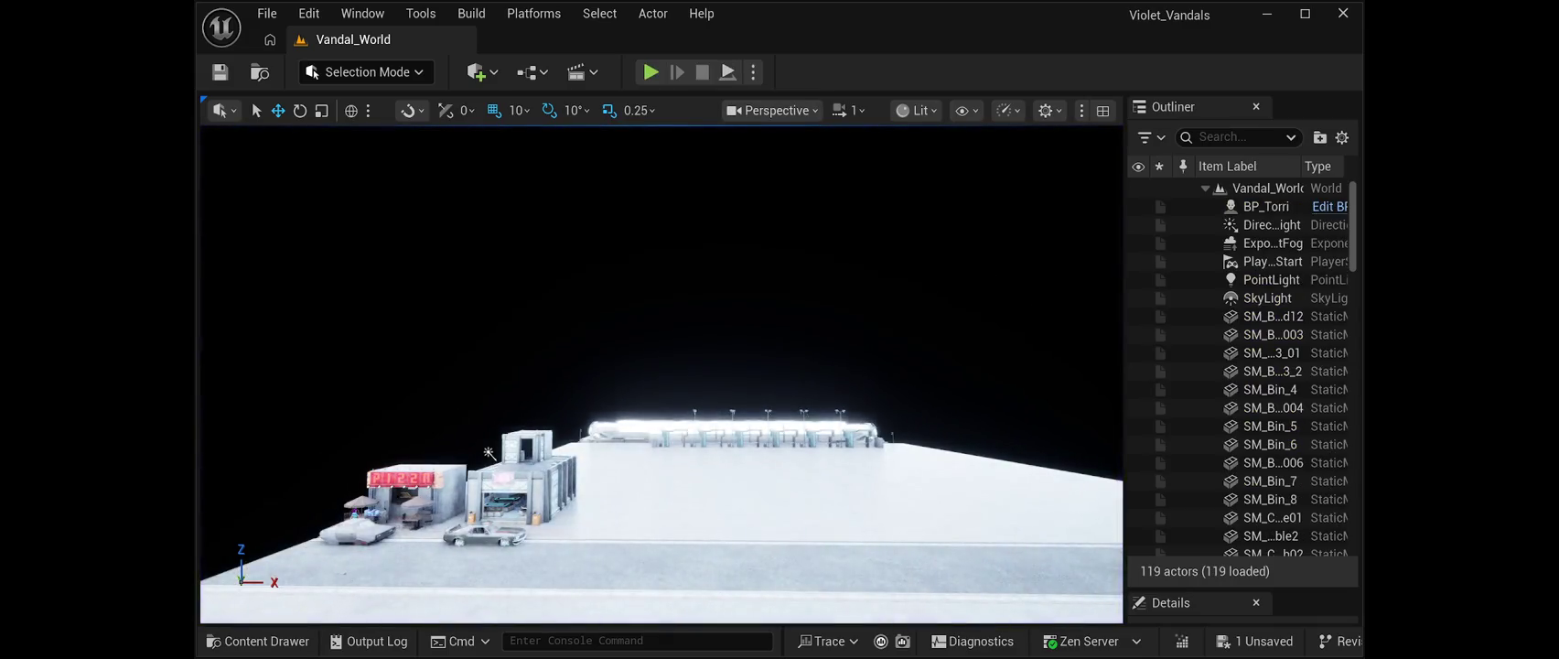
key(Right)
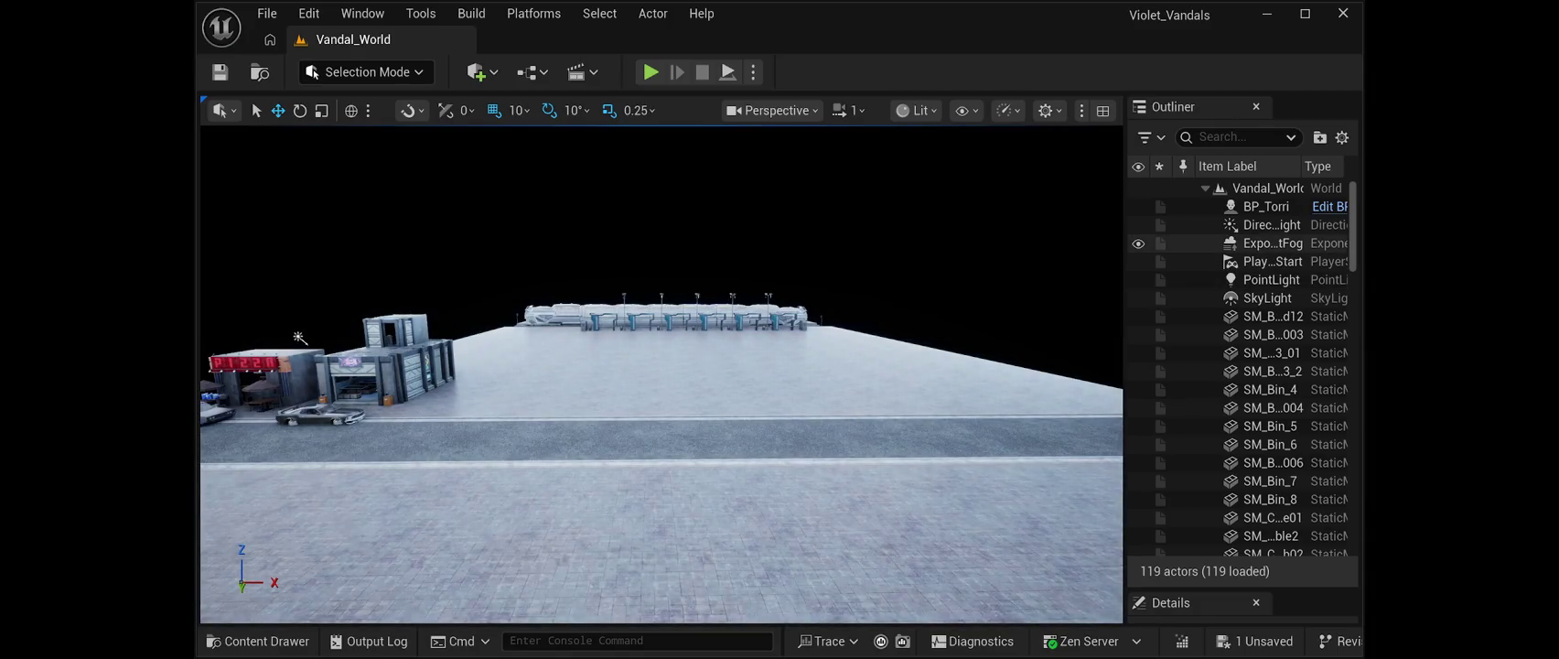
scroll(1242, 371, down, 10)
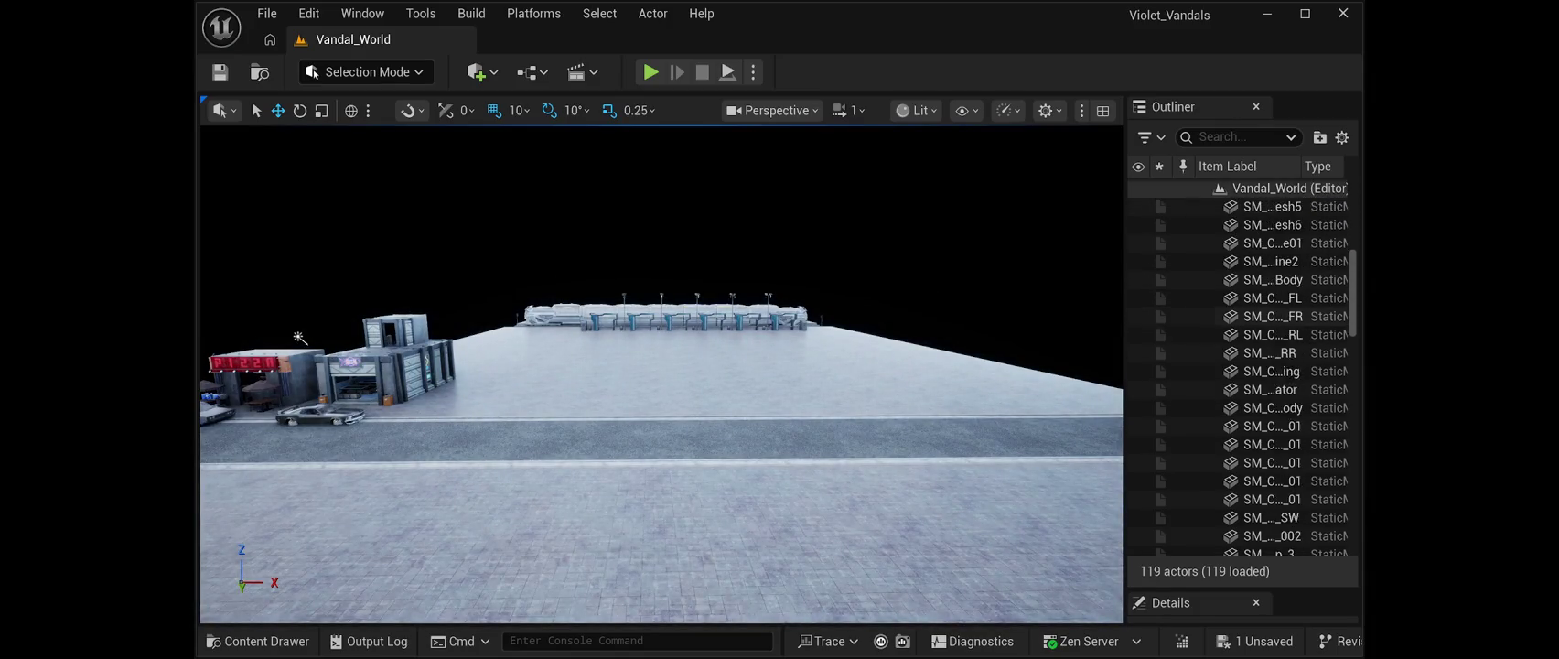
scroll(1242, 371, down, 5)
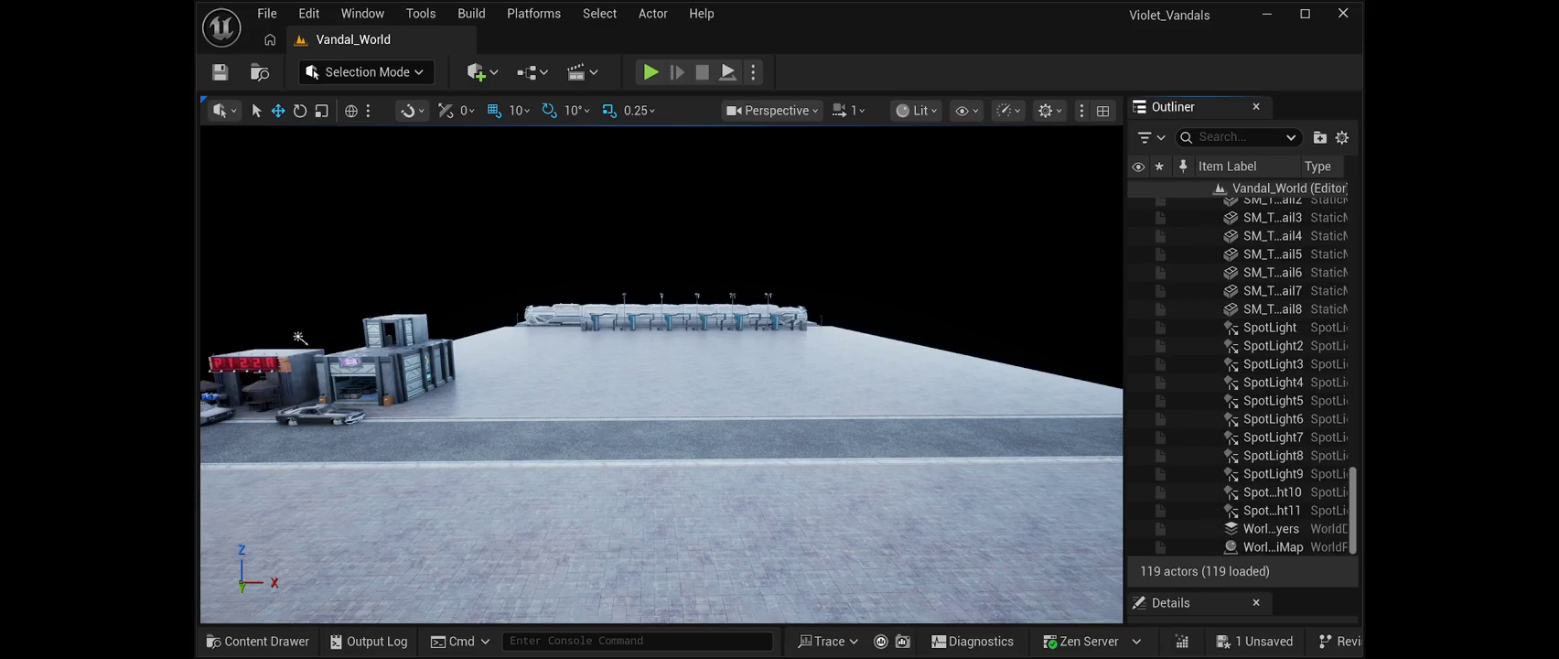
scroll(1242, 375, up, 15)
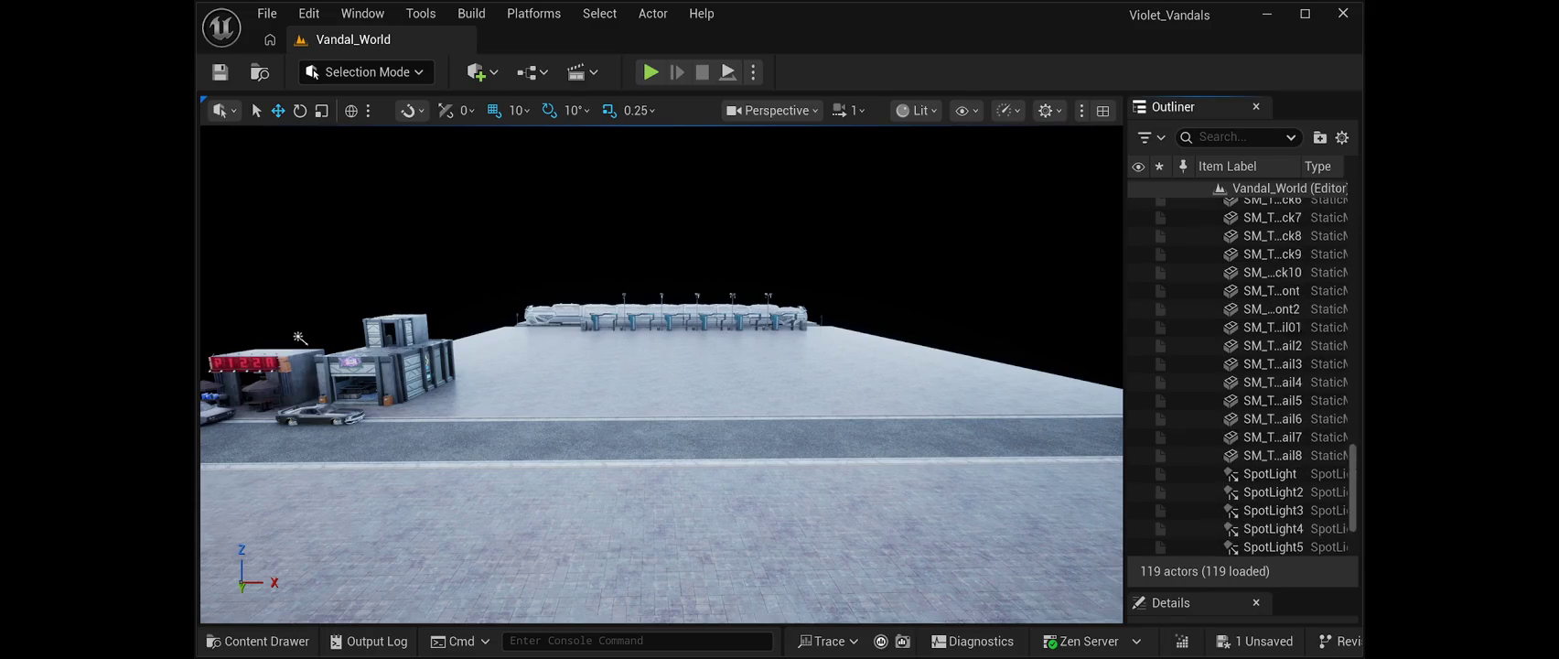
scroll(1242, 375, up, 10)
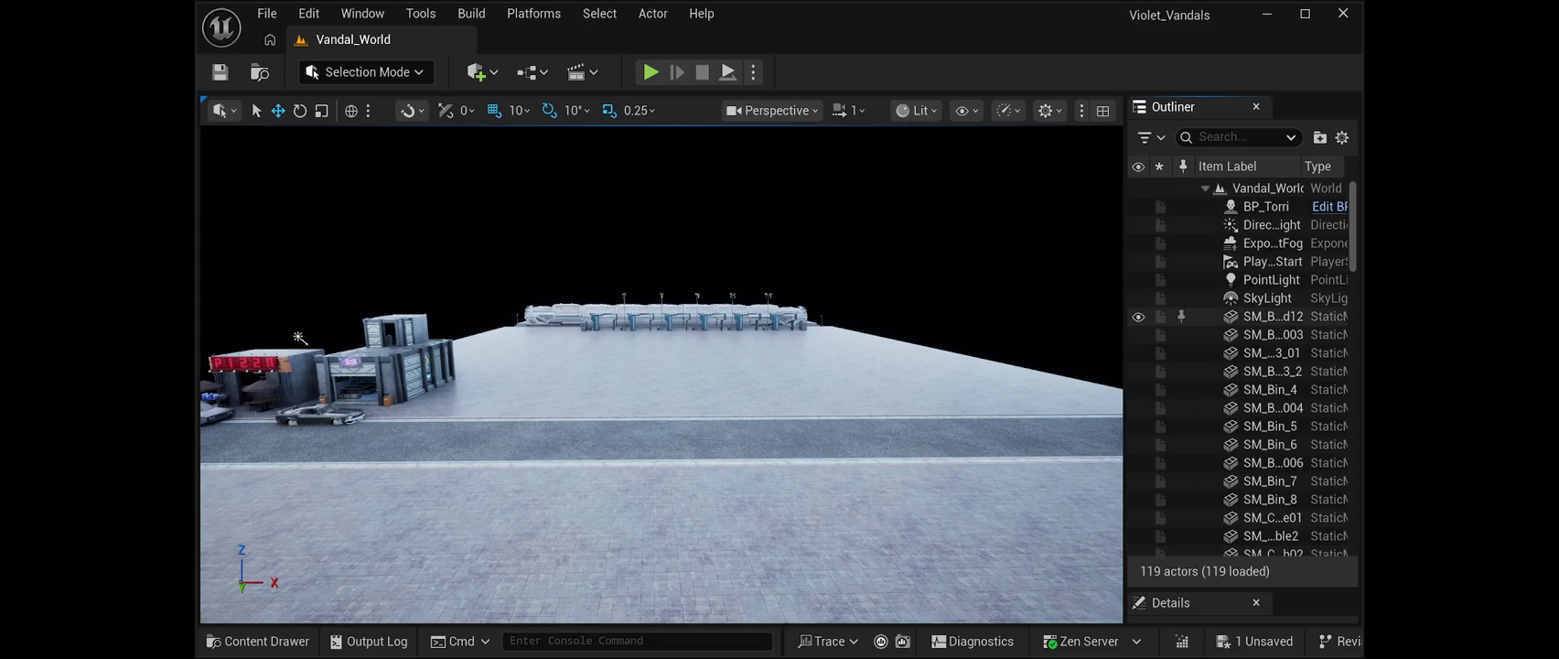
click(1268, 298)
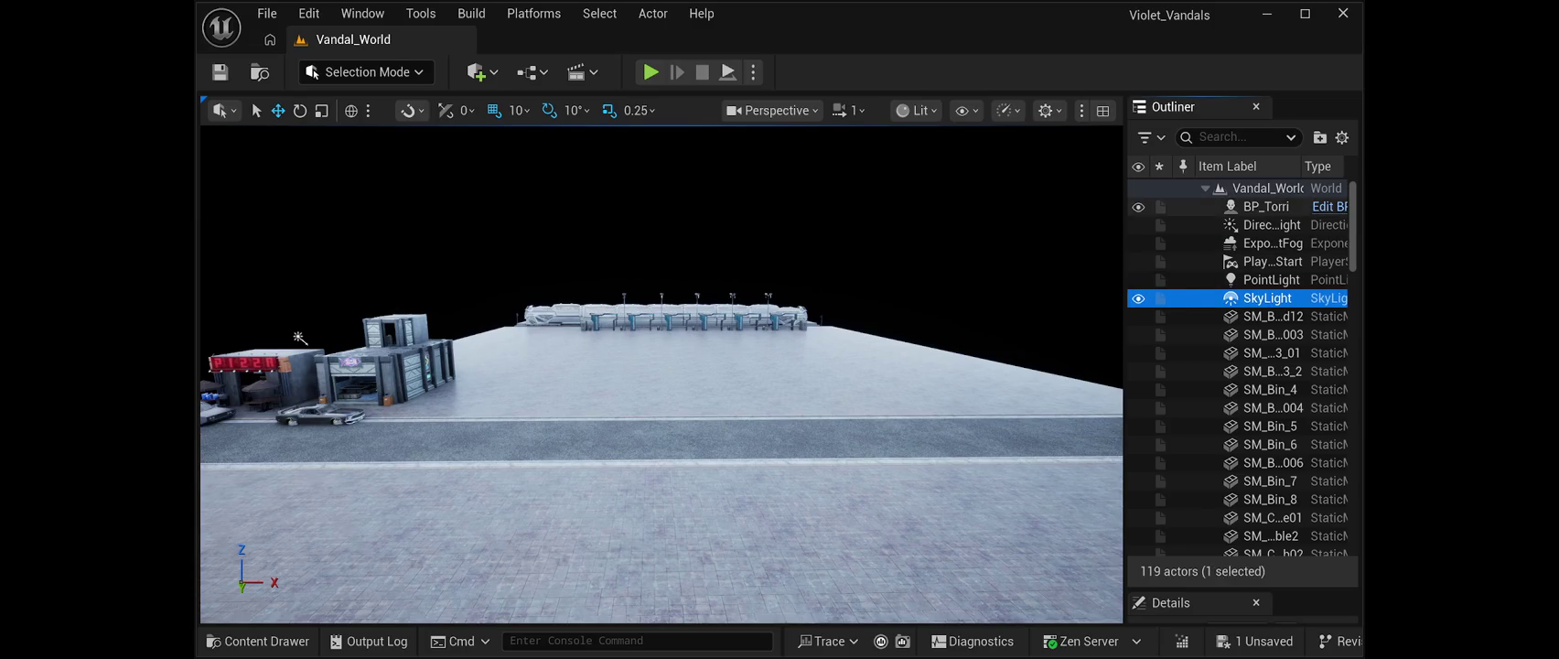
click(1272, 225)
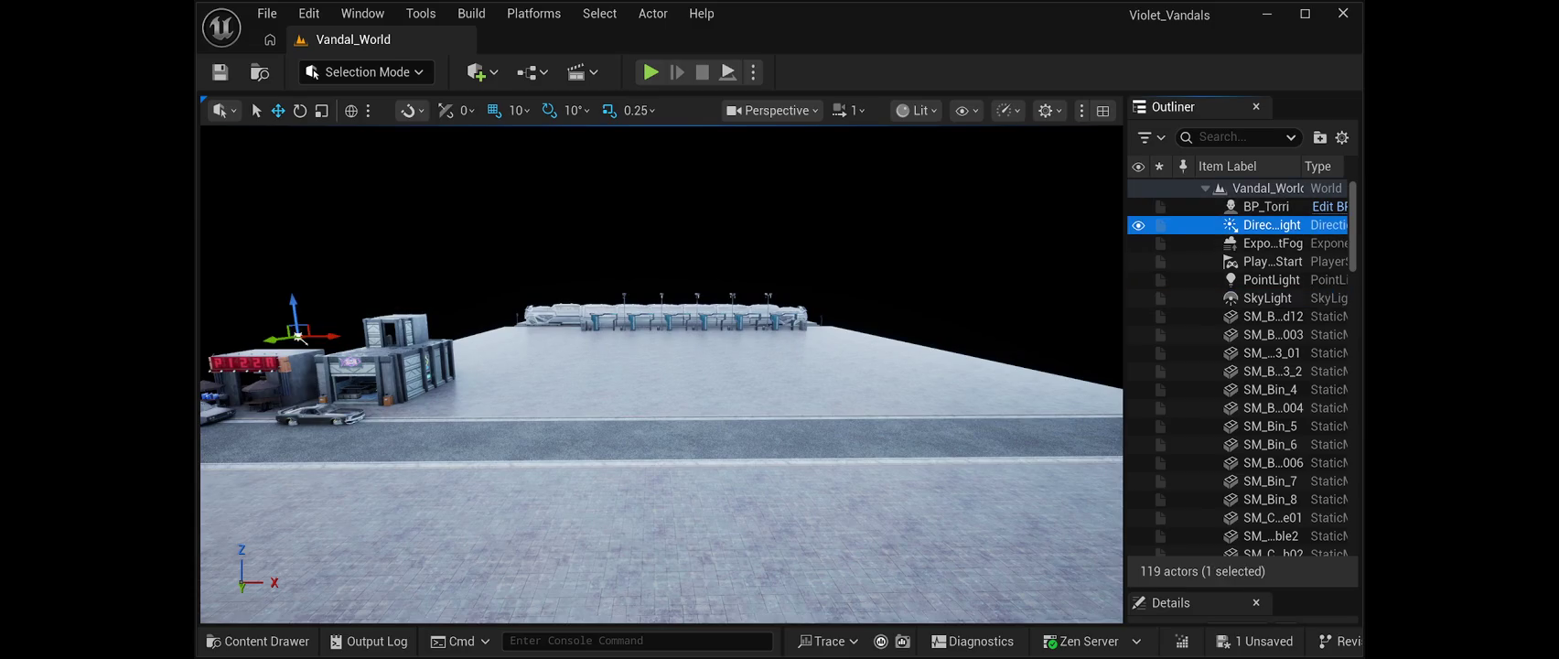
click(1268, 299)
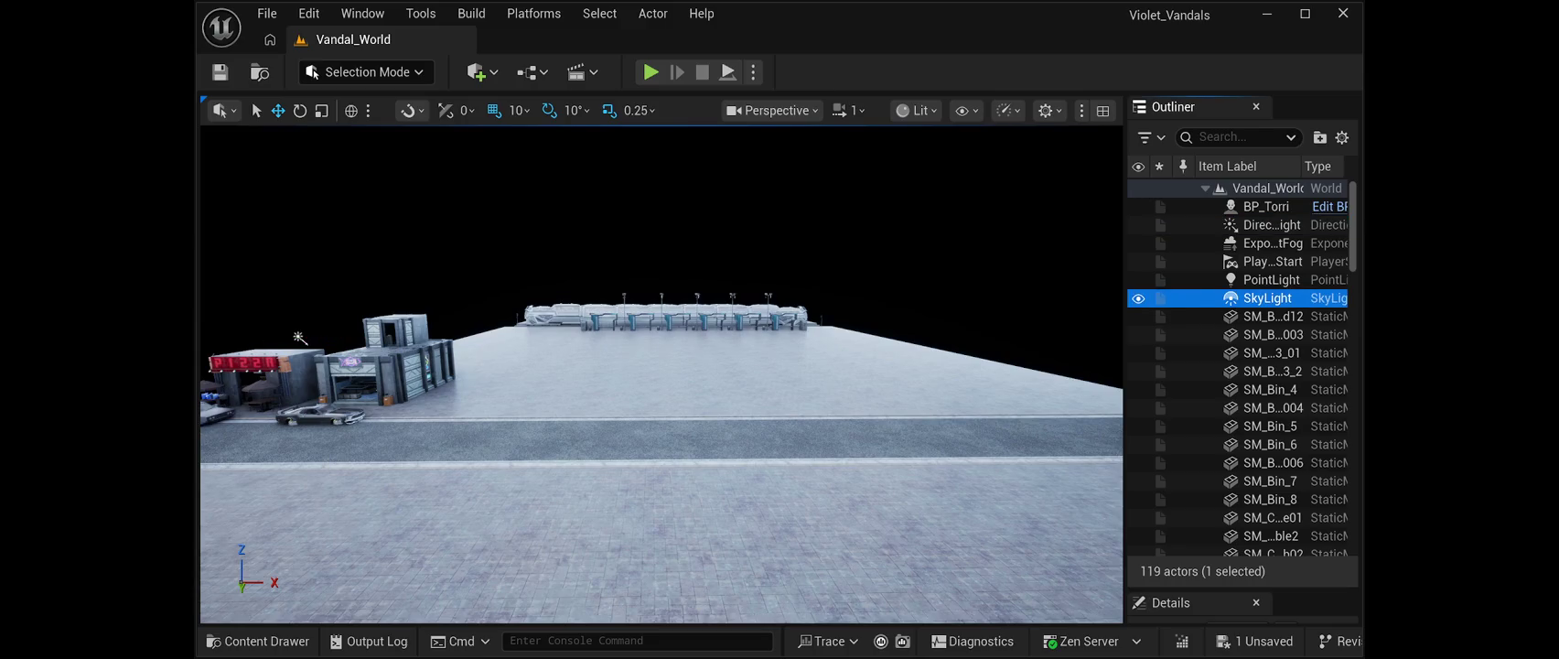
click(1272, 243)
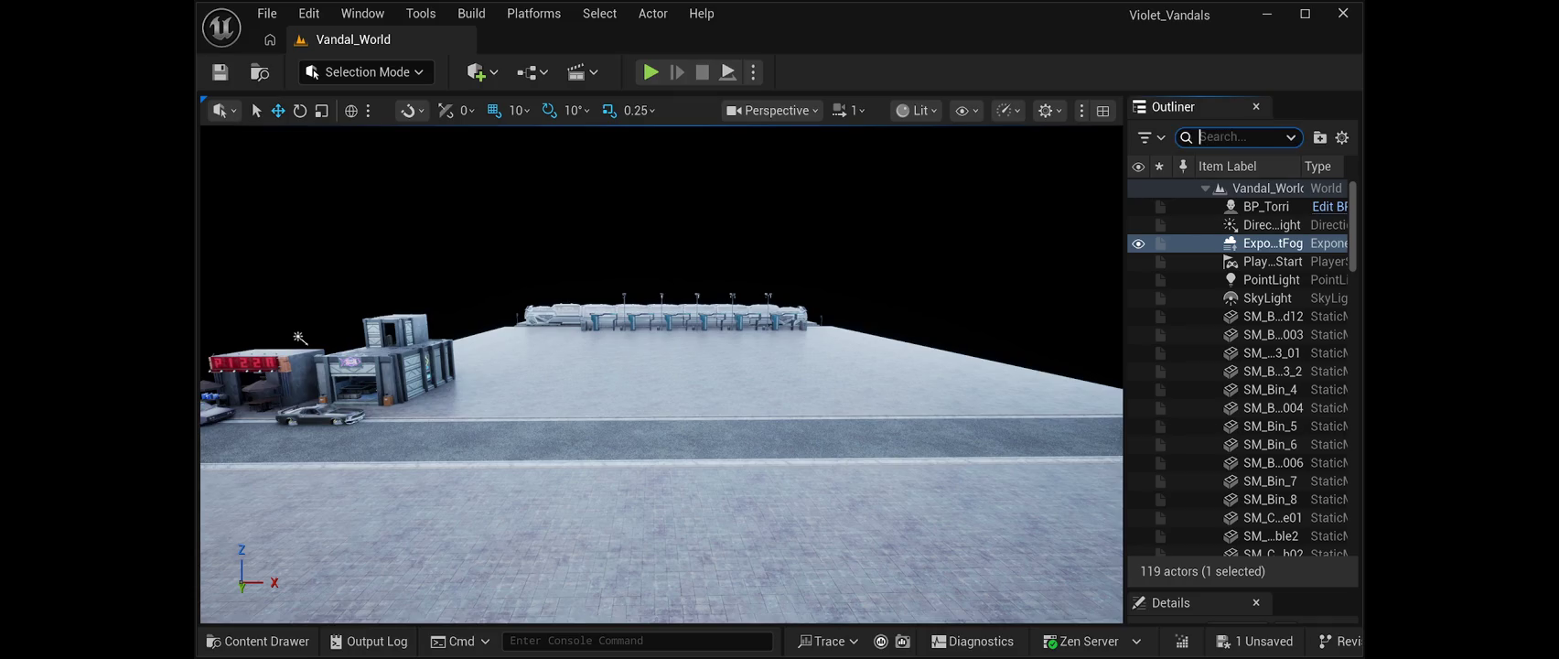
Find the SkyLight with a 'sky' Outliner search and toggle its visibility to compare dark and lit street.
text(sky li)
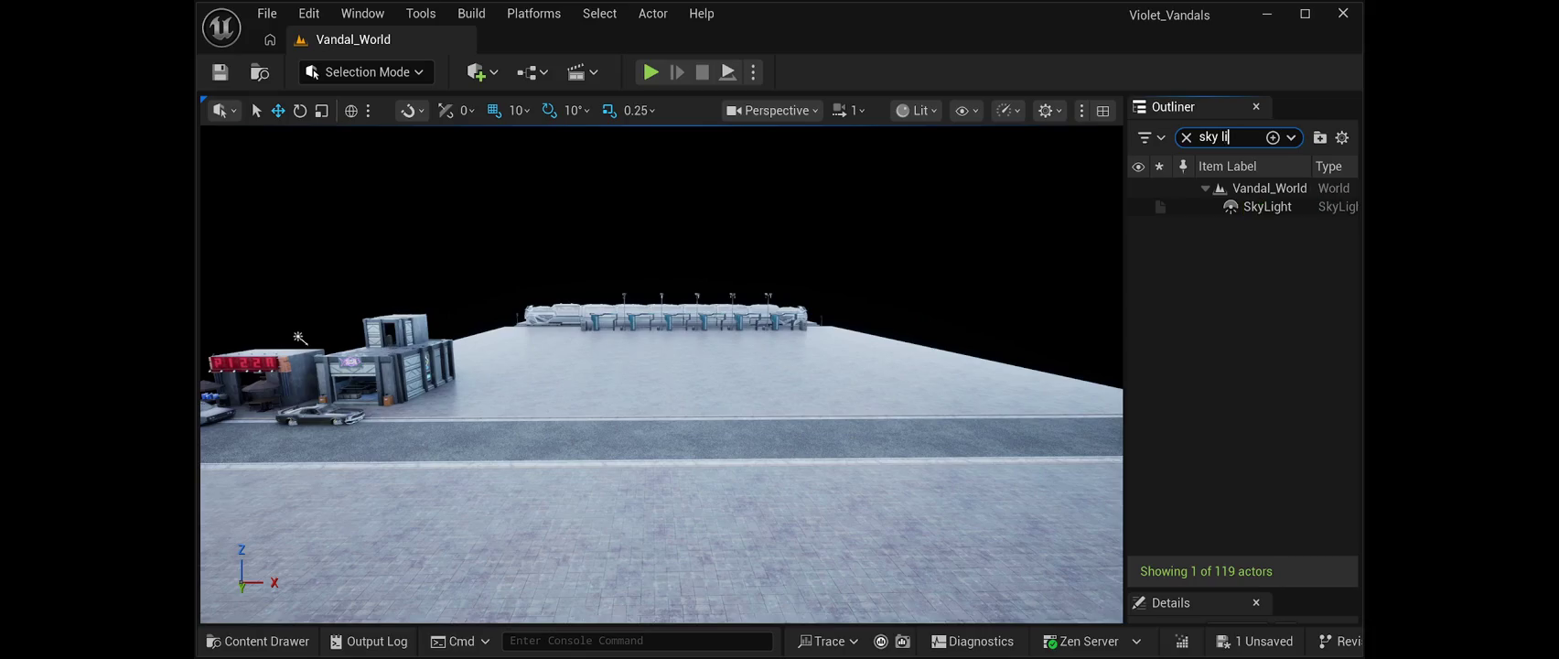
text(gh)
key(Return)
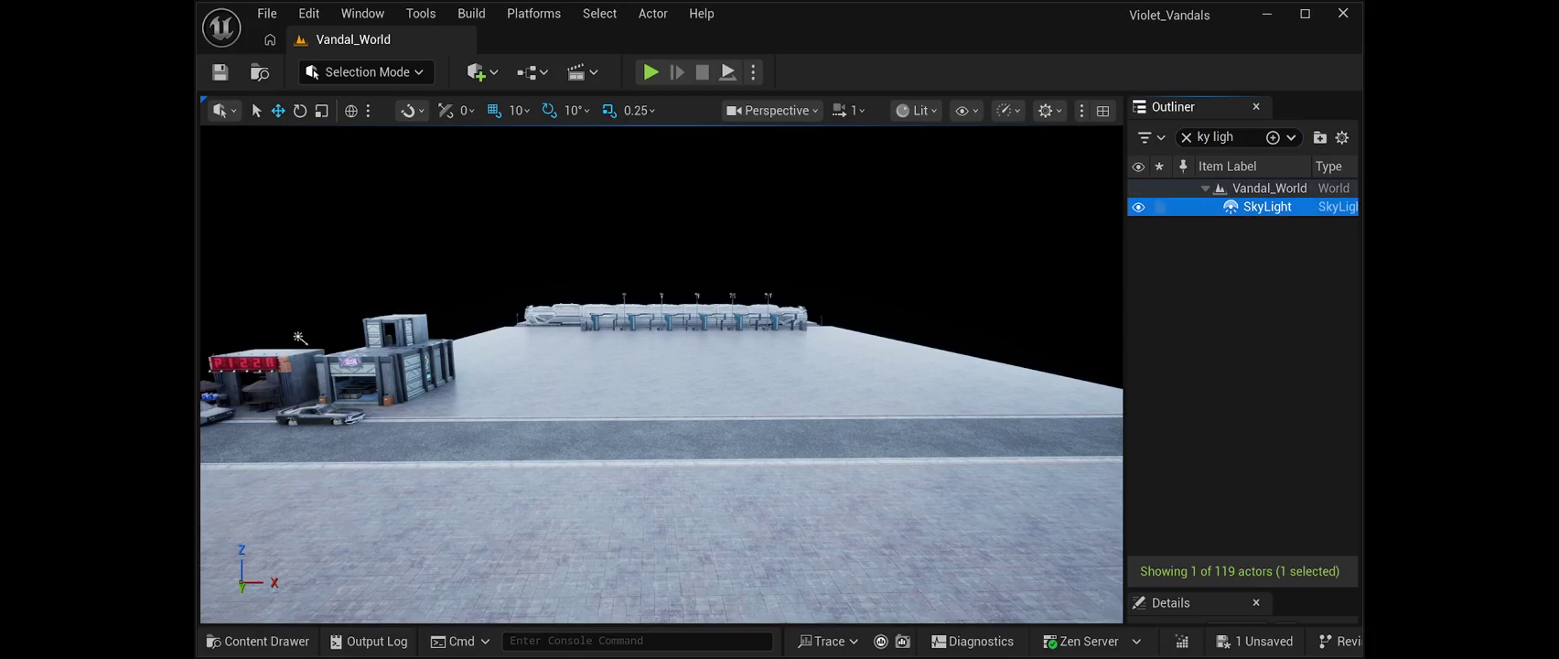
key(h)
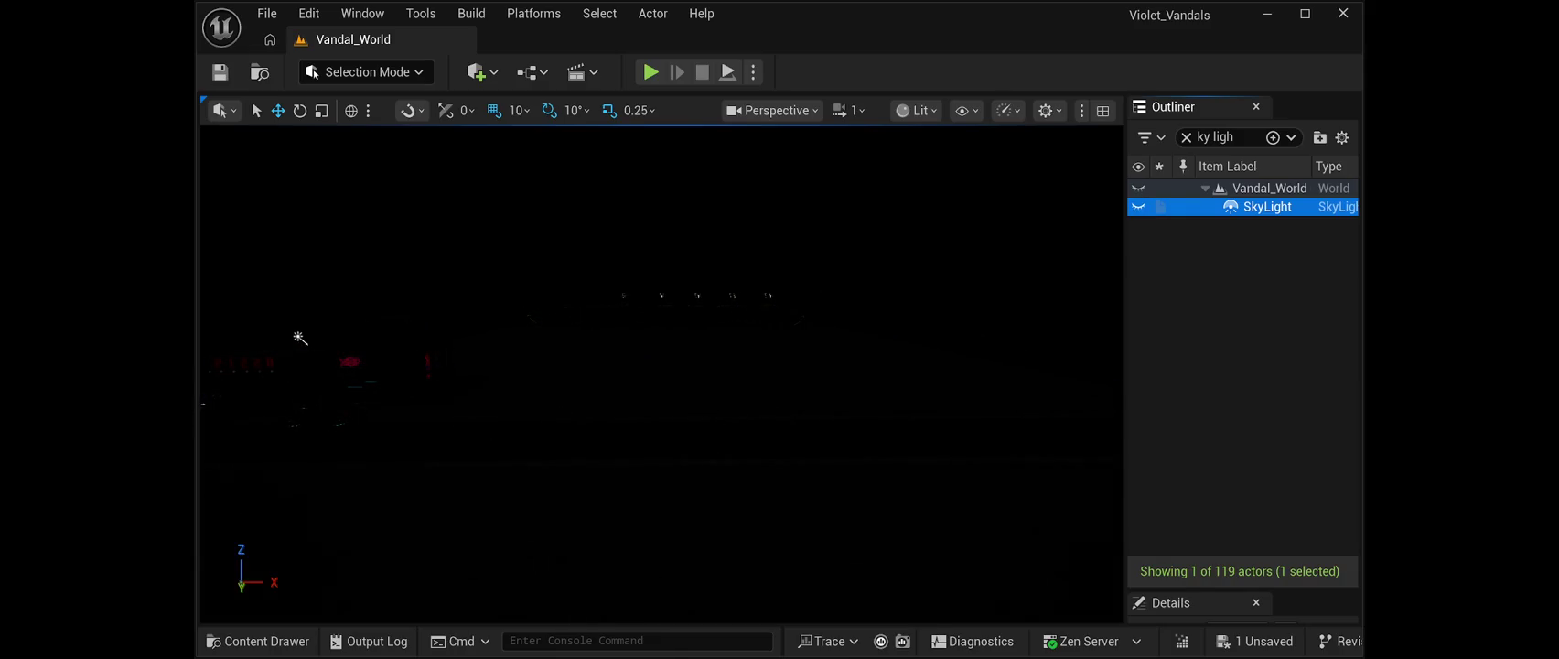
key(ctrl+h)
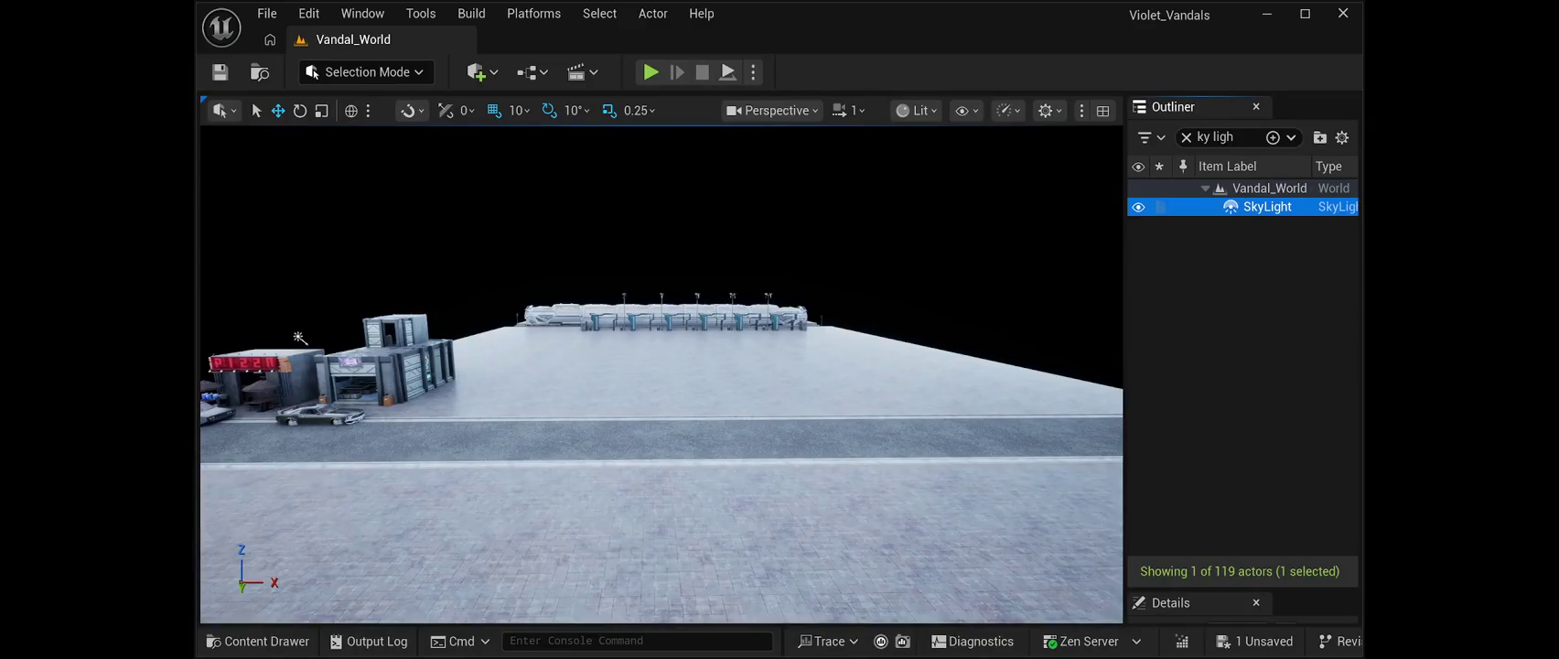
key(h)
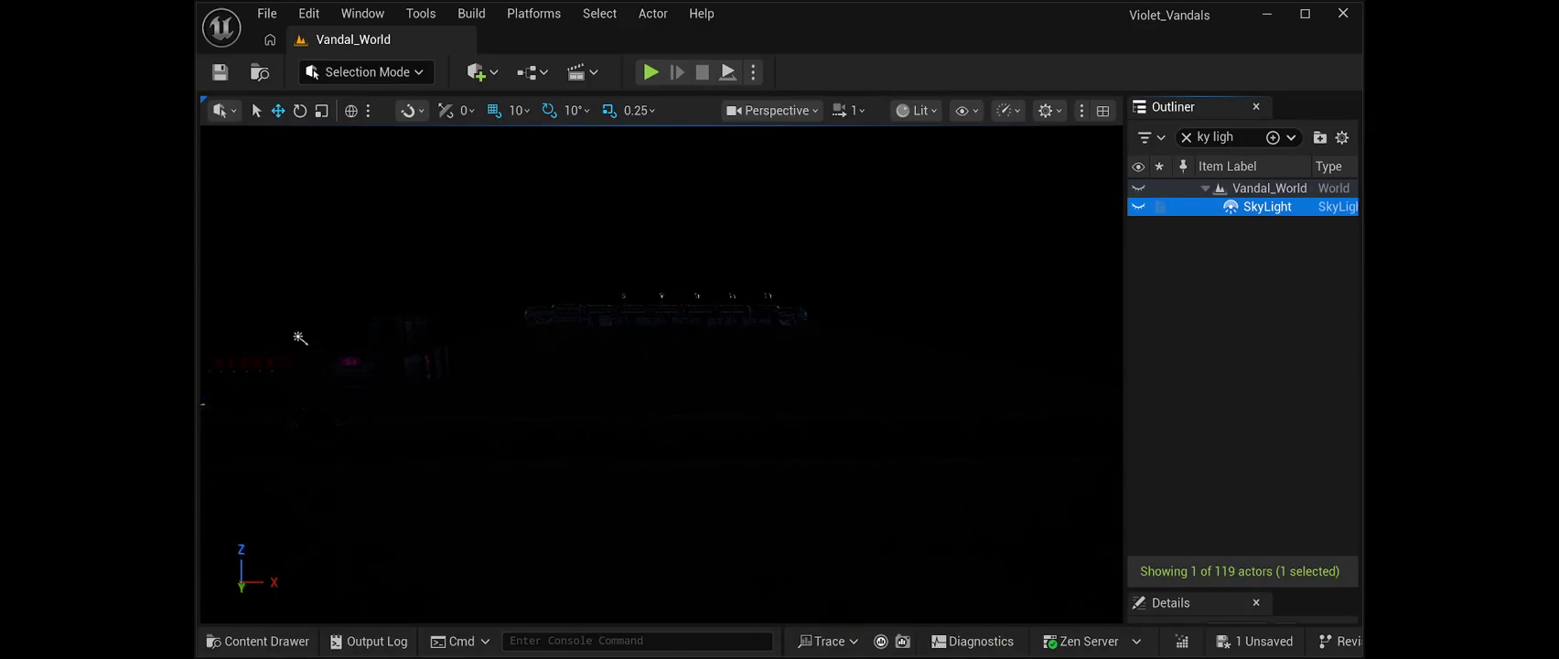
mouse_move(299, 338)
mouse_down()
mouse_move(599, 320)
mouse_move(842, 332)
mouse_move(765, 306)
mouse_move(796, 305)
mouse_move(696, 326)
mouse_move(777, 347)
mouse_move(826, 334)
mouse_move(825, 550)
mouse_move(863, 394)
mouse_move(846, 340)
mouse_up()
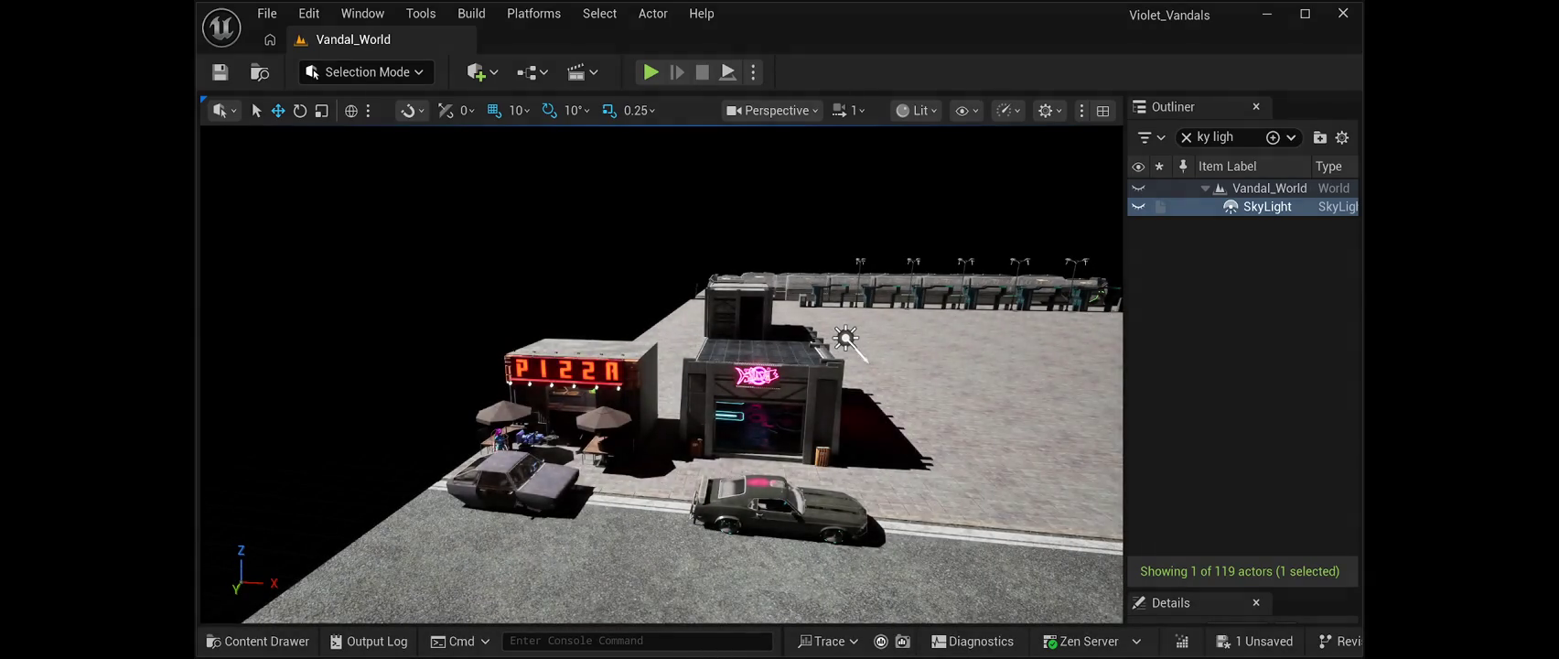
click(1138, 206)
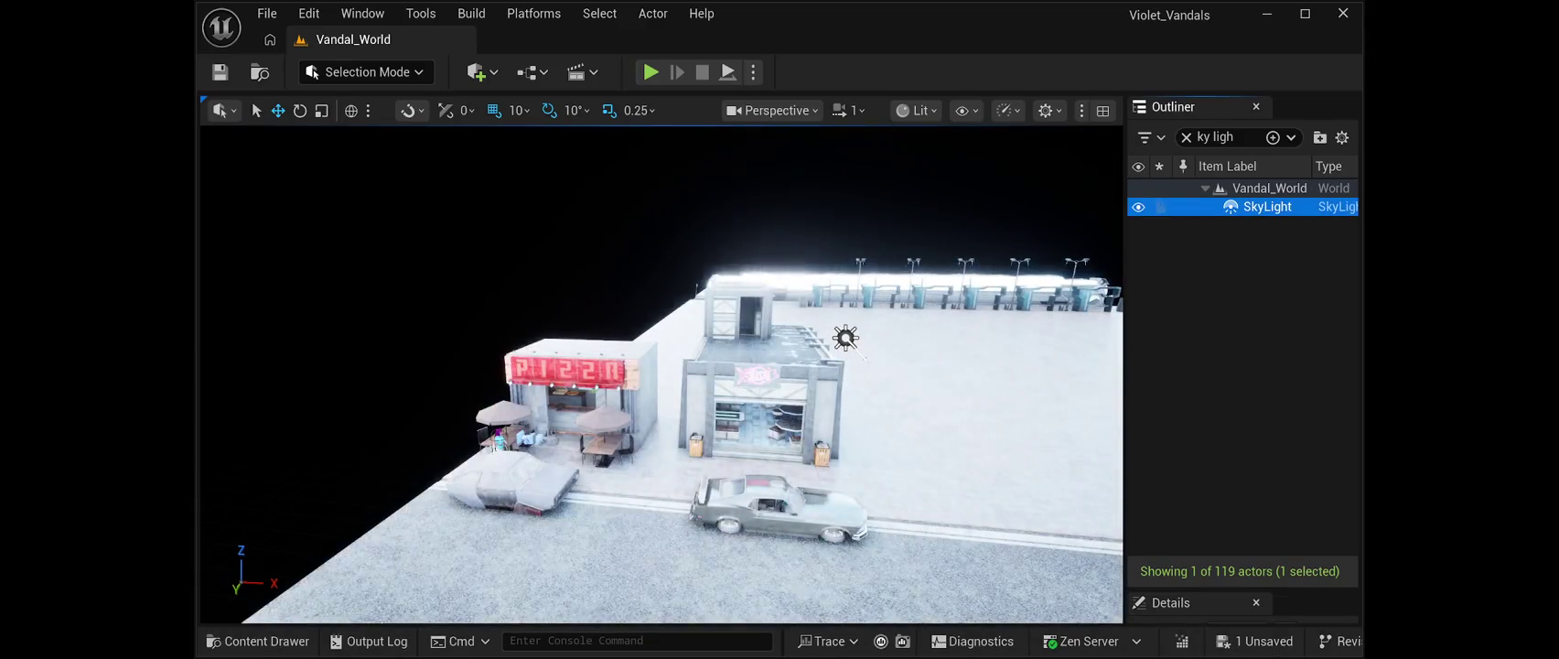
mouse_move(658, 366)
mouse_down()
mouse_move(641, 384)
mouse_move(732, 402)
mouse_up()
Hide the SkyLight and run a first play-test of the darkened street.
key(h)
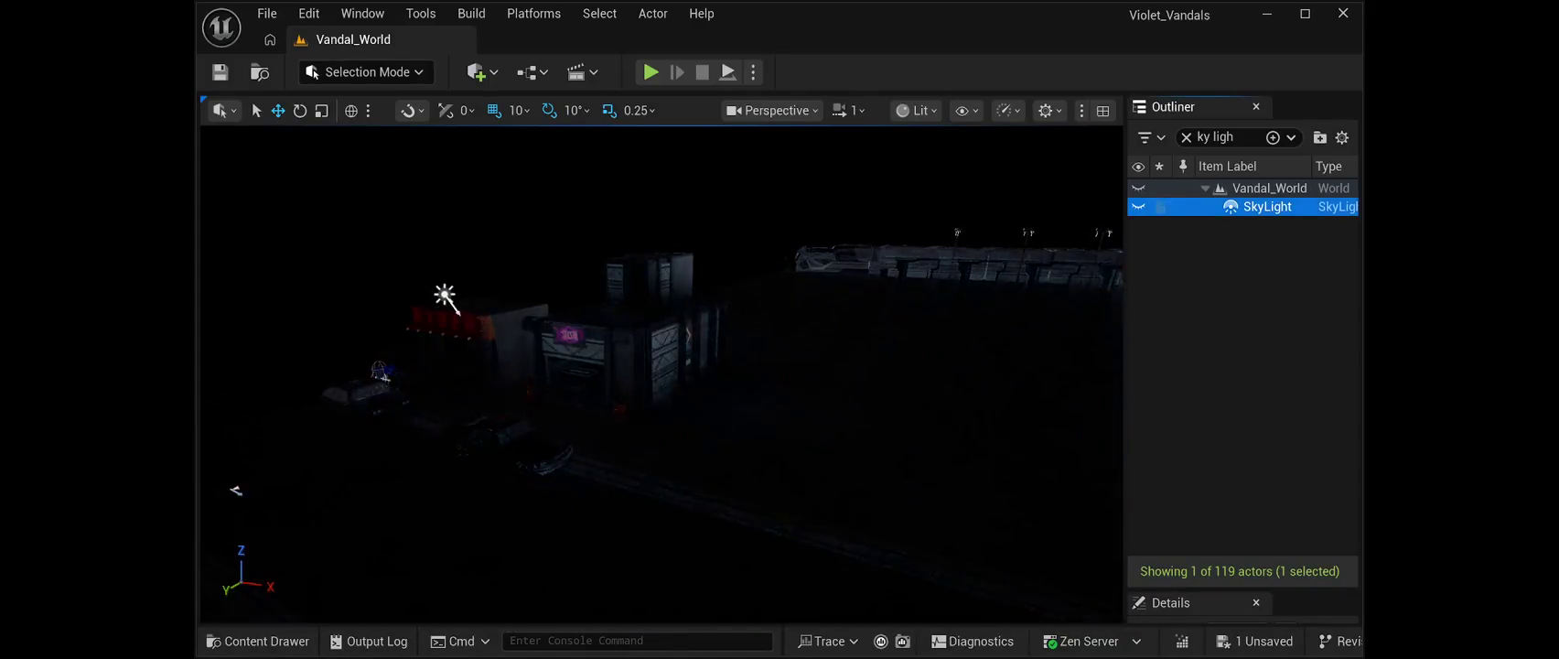
key(alt+p)
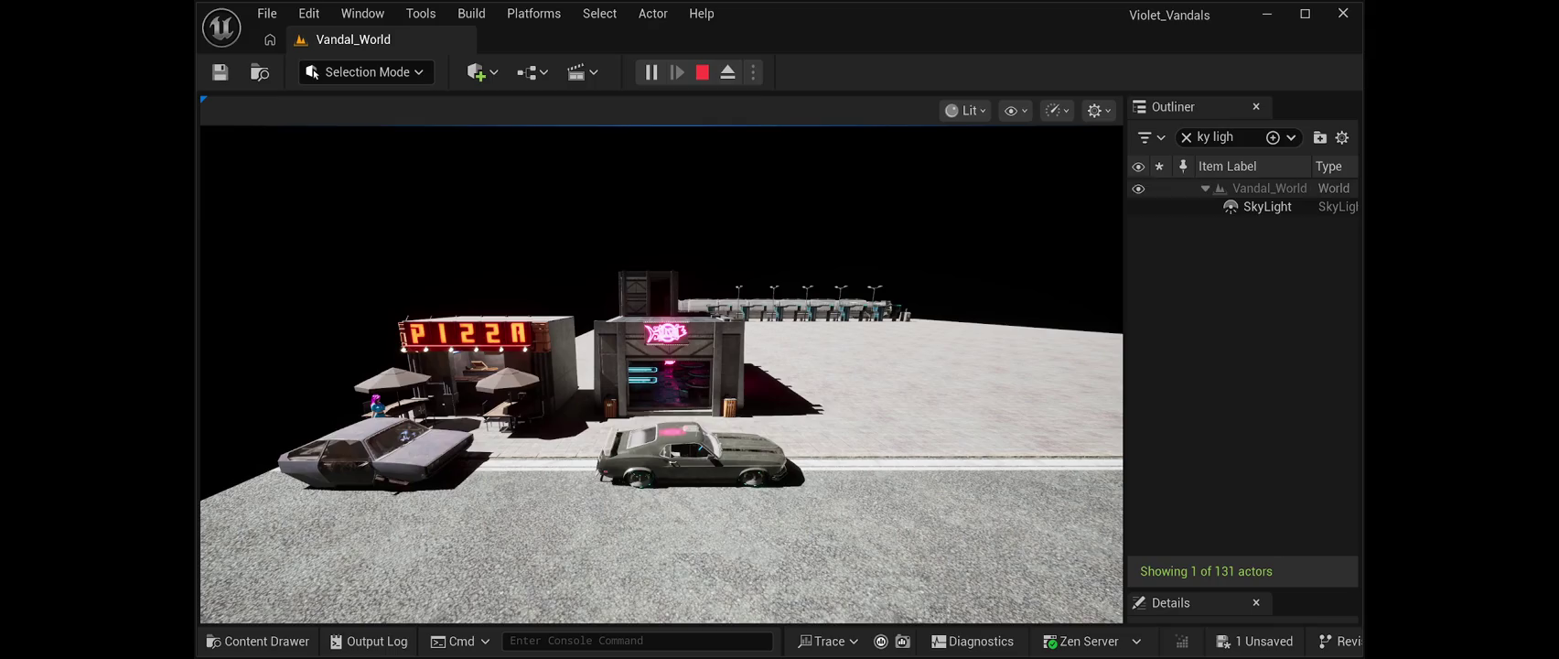
key(Escape)
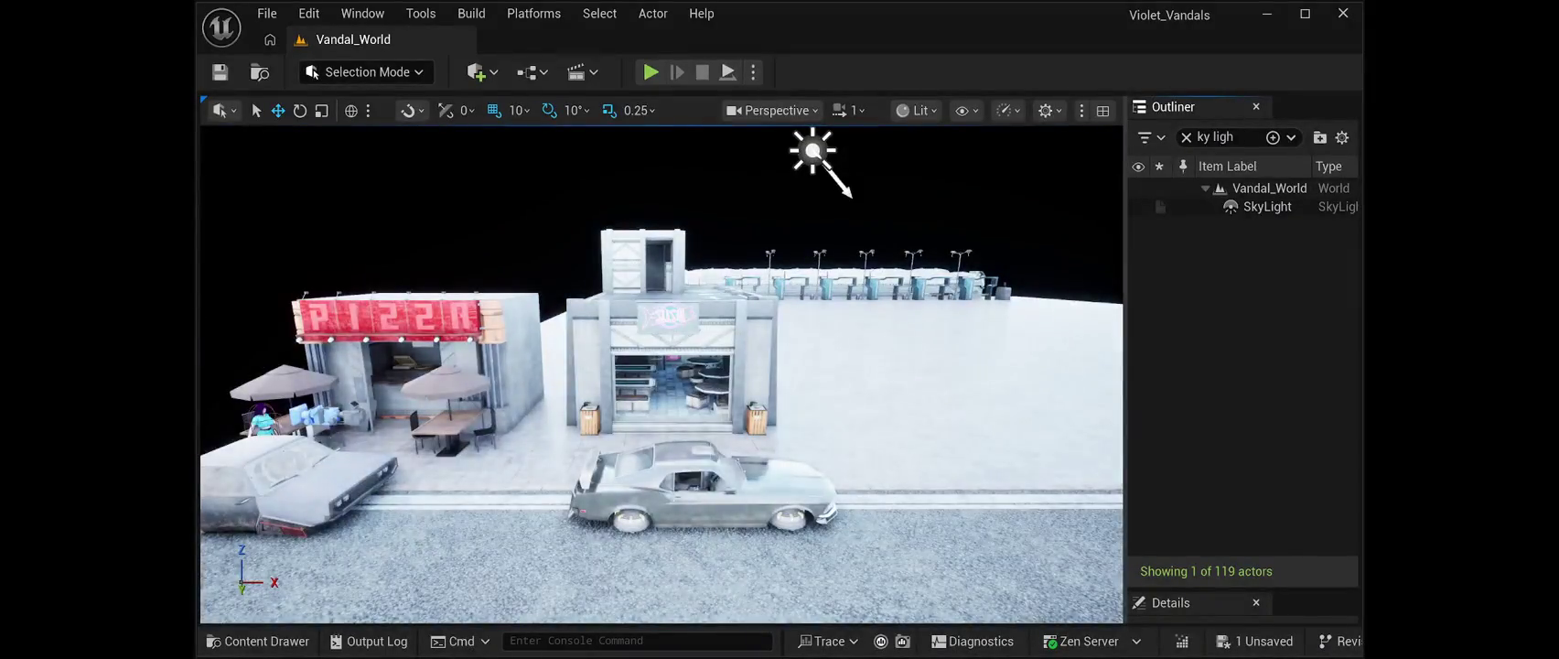
Play-test again, ejecting with F8 to roam freely before ending the session.
key(alt+p)
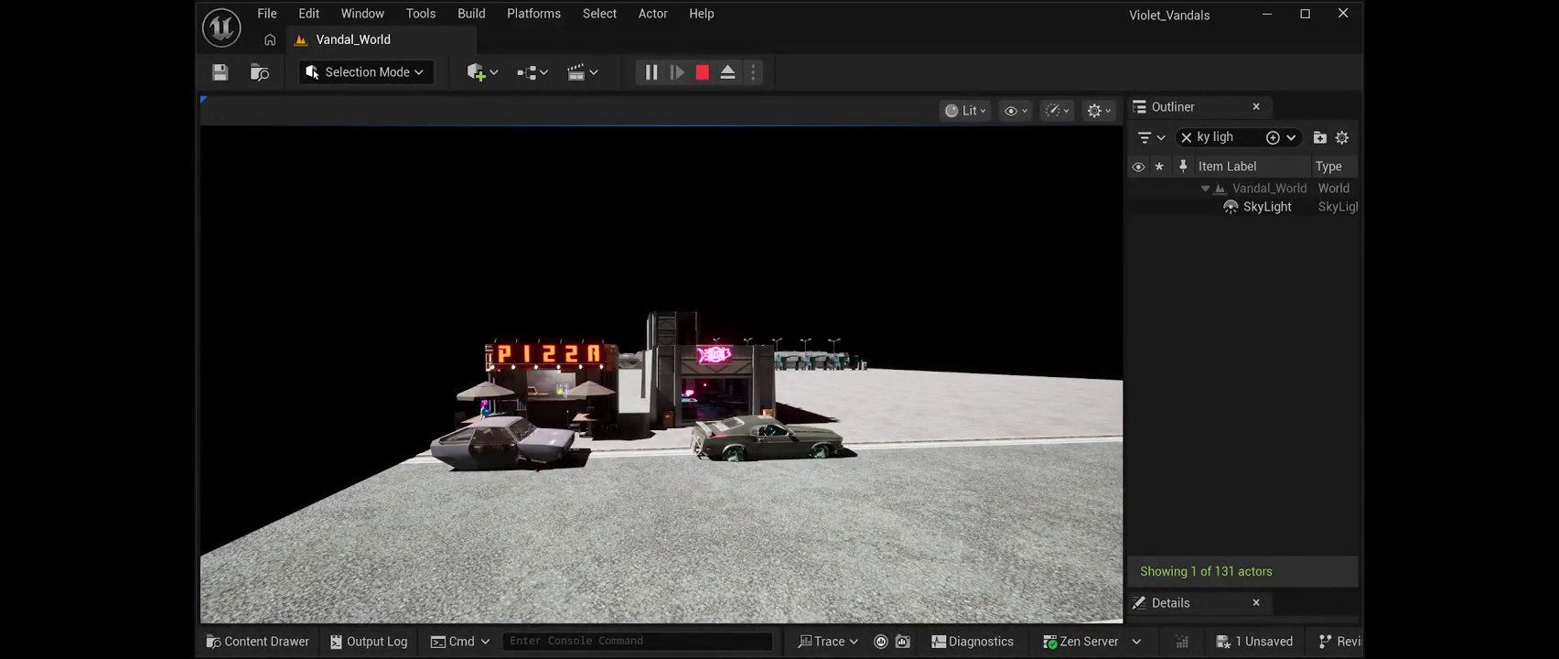
key(F8)
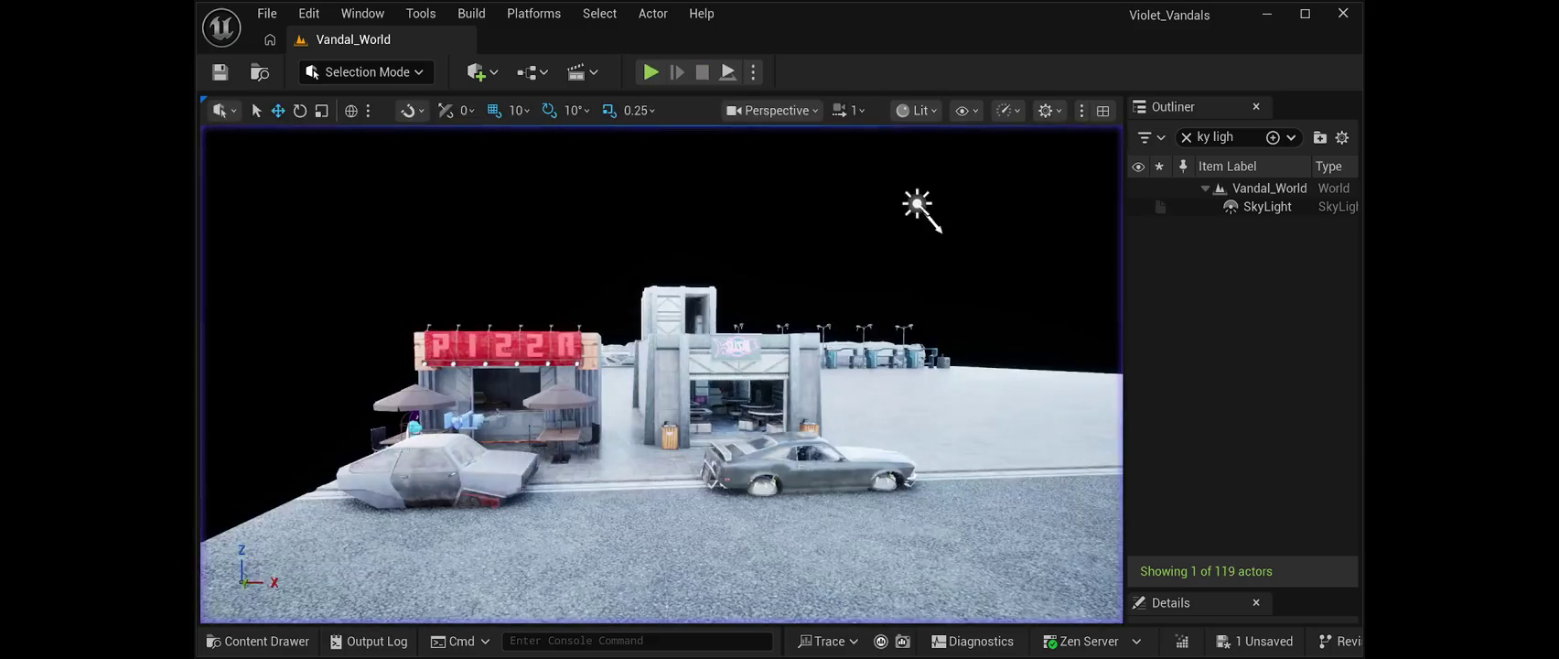
key(F8)
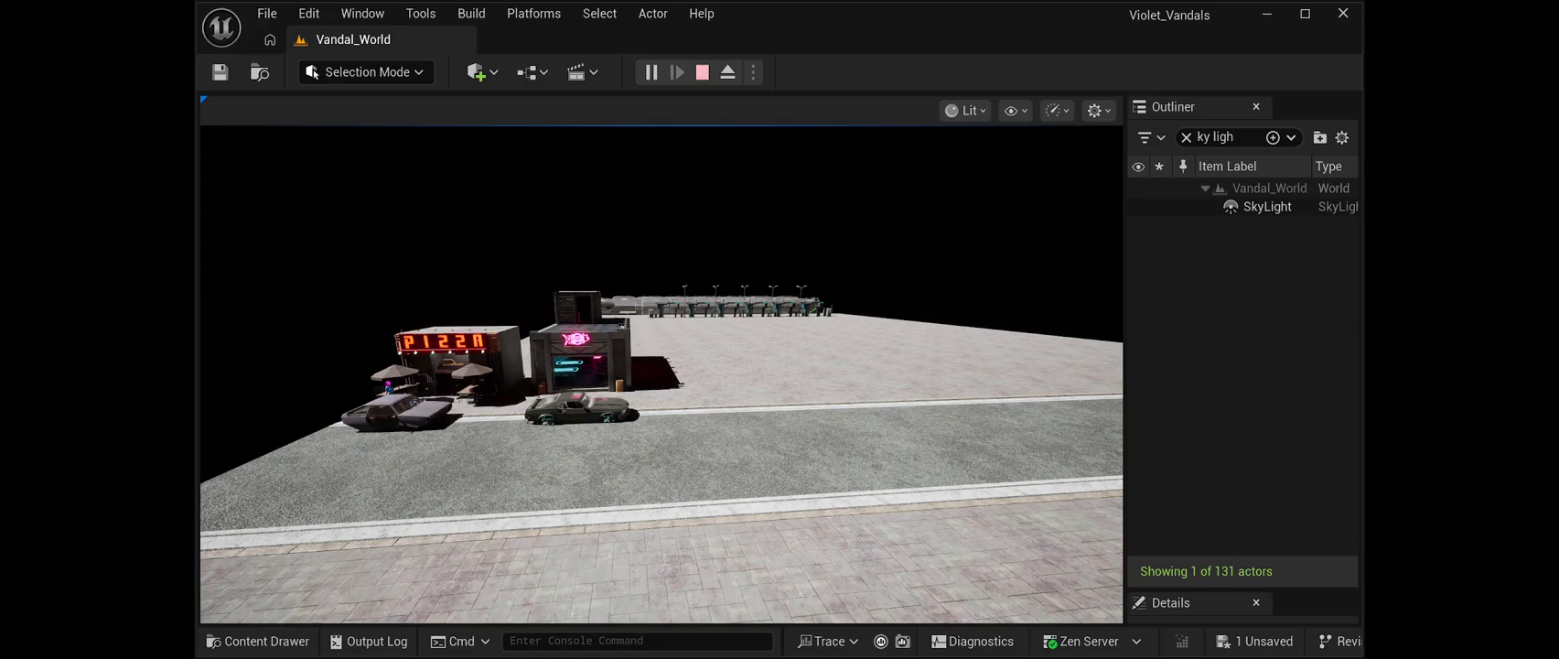
key(F8)
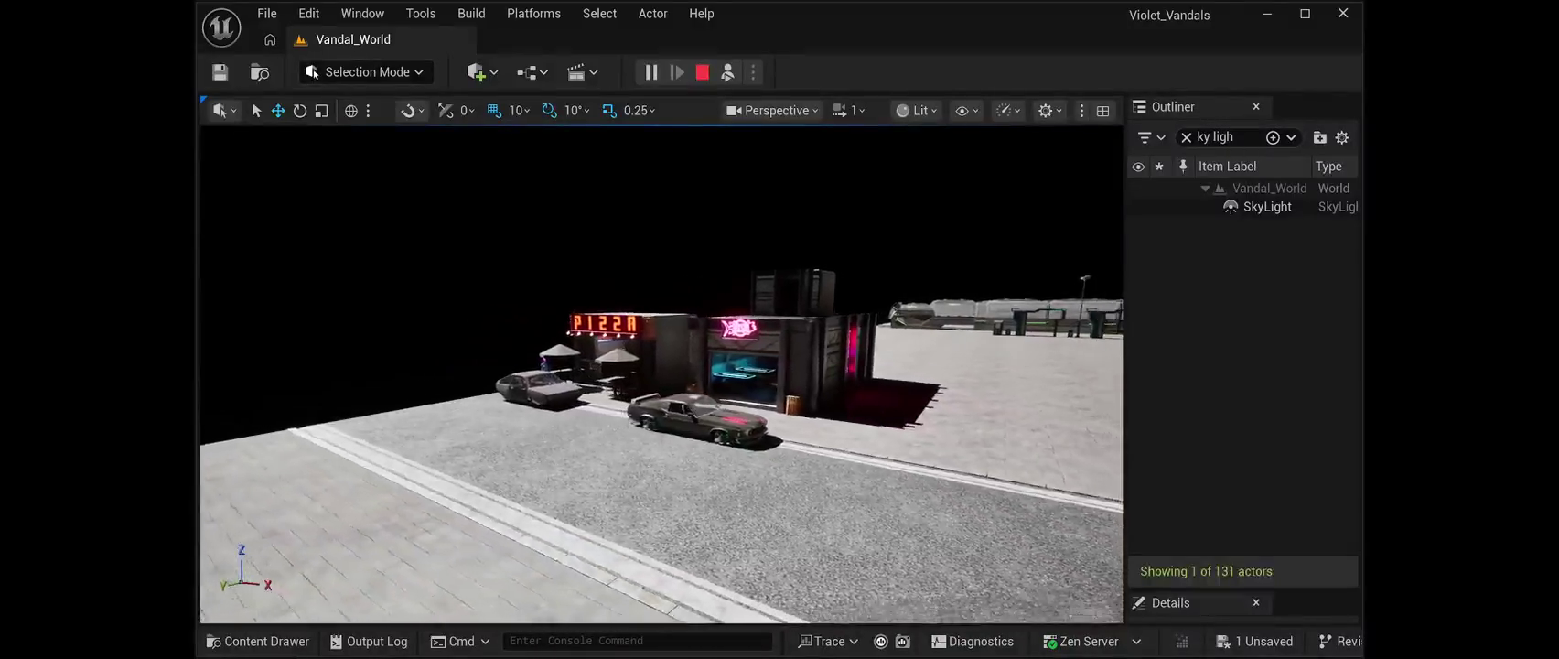
scroll(660, 375, up, 1)
key(Escape)
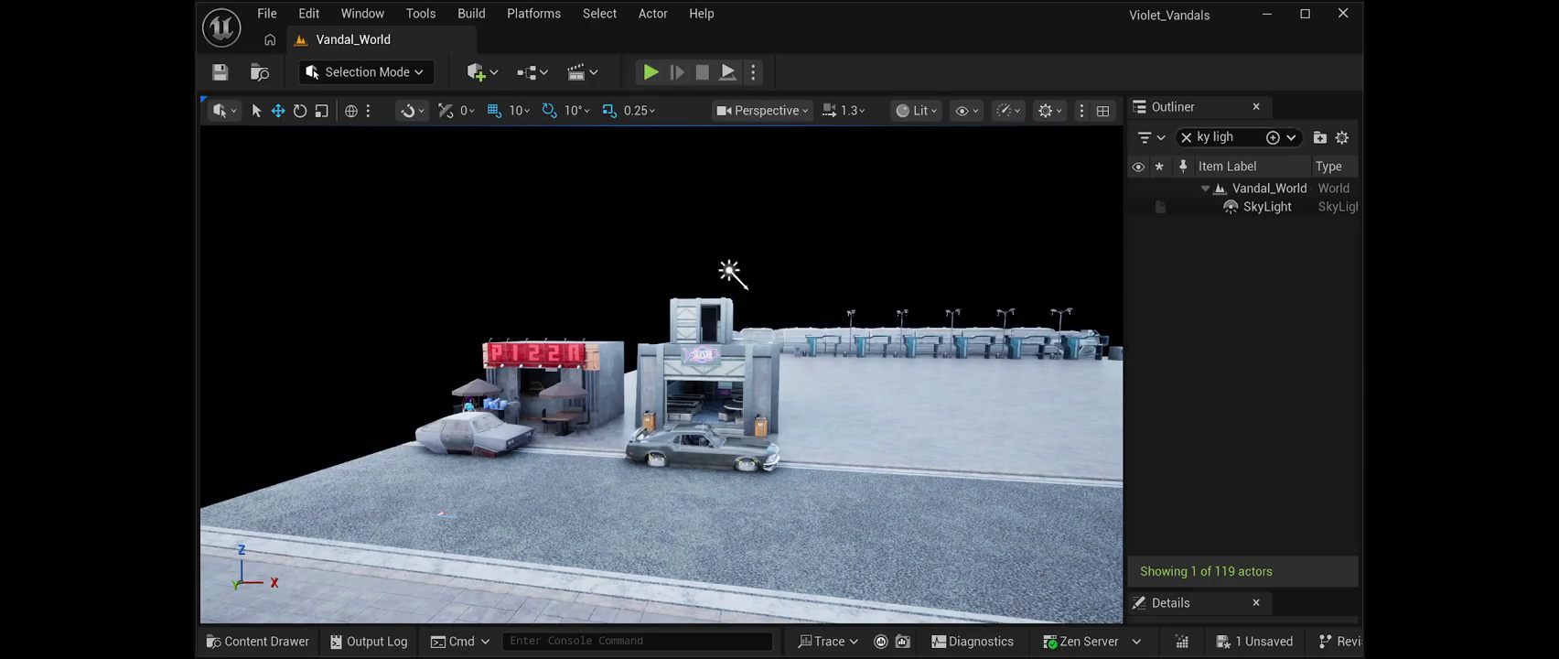
Filter the Outliner to 'sky' to list SkyAtmosphere and SkyLight, then tilt the view skyward.
click(1234, 136)
key(BackSpace)
key(BackSpace)
key(BackSpace)
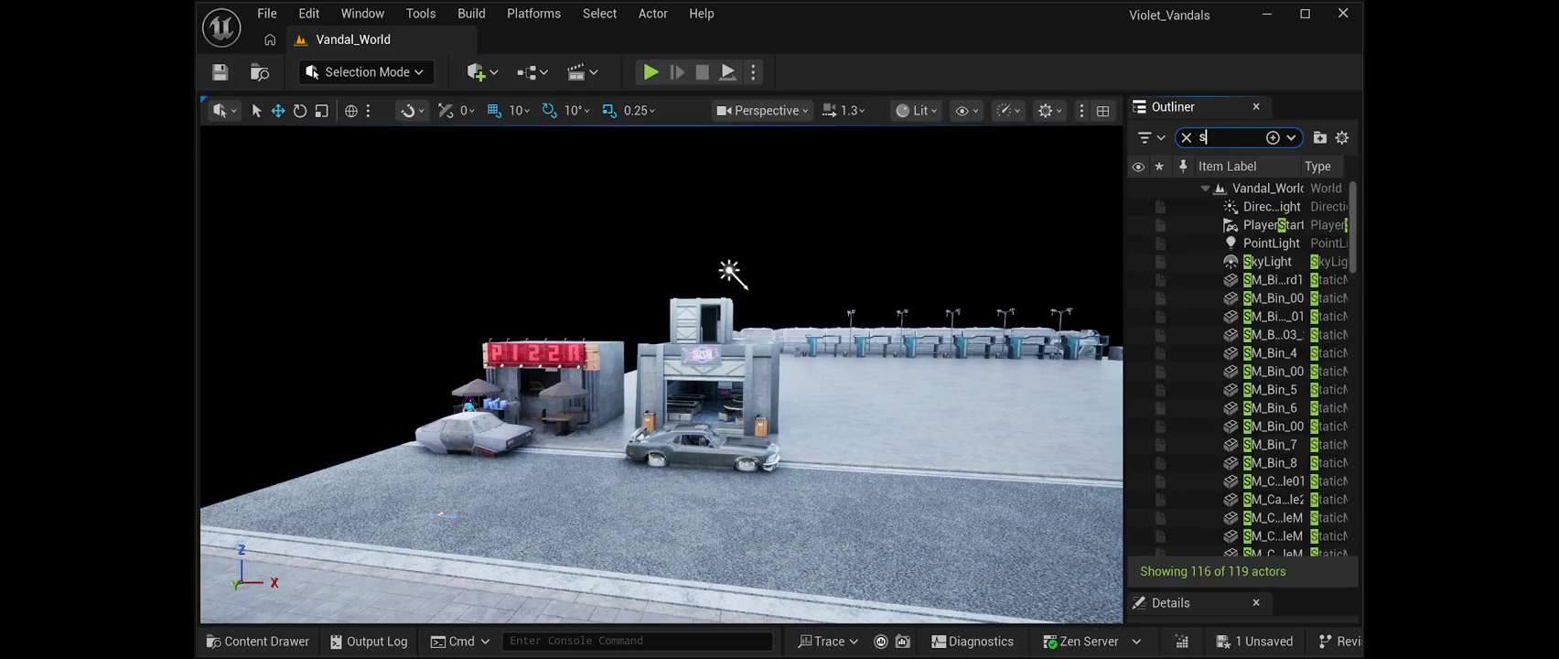
text(sky)
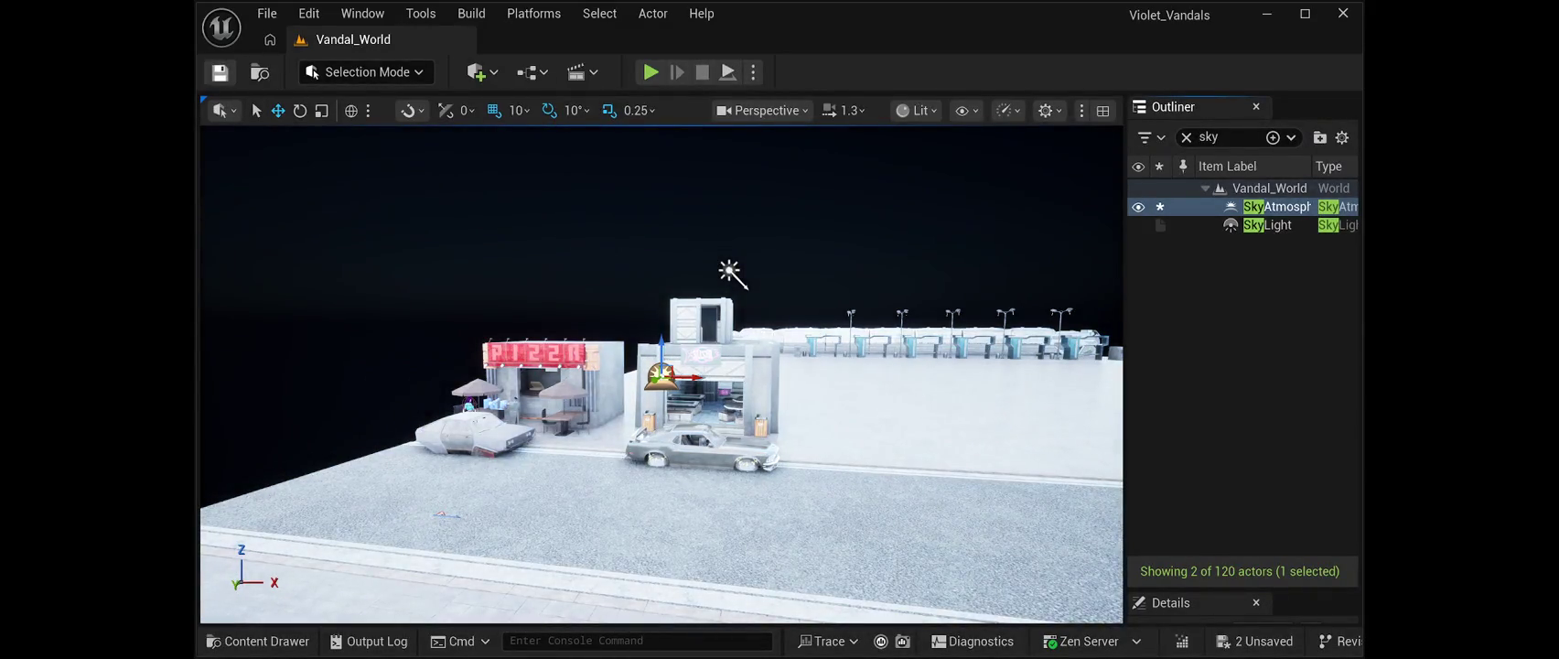
click(730, 272)
mouse_move(730, 272)
mouse_down()
mouse_move(888, 564)
mouse_move(741, 560)
mouse_move(732, 539)
mouse_move(732, 613)
mouse_move(823, 613)
mouse_up()
key(alt+p)
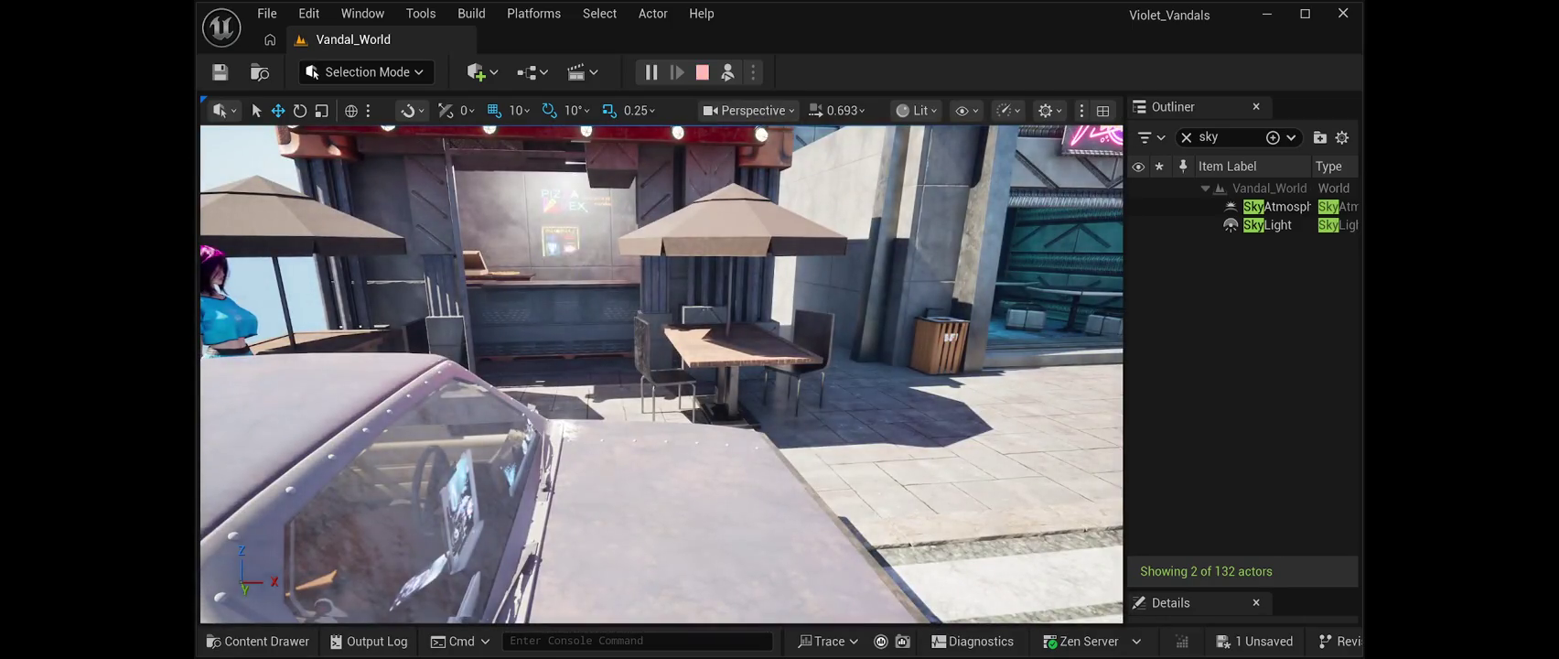
key(Escape)
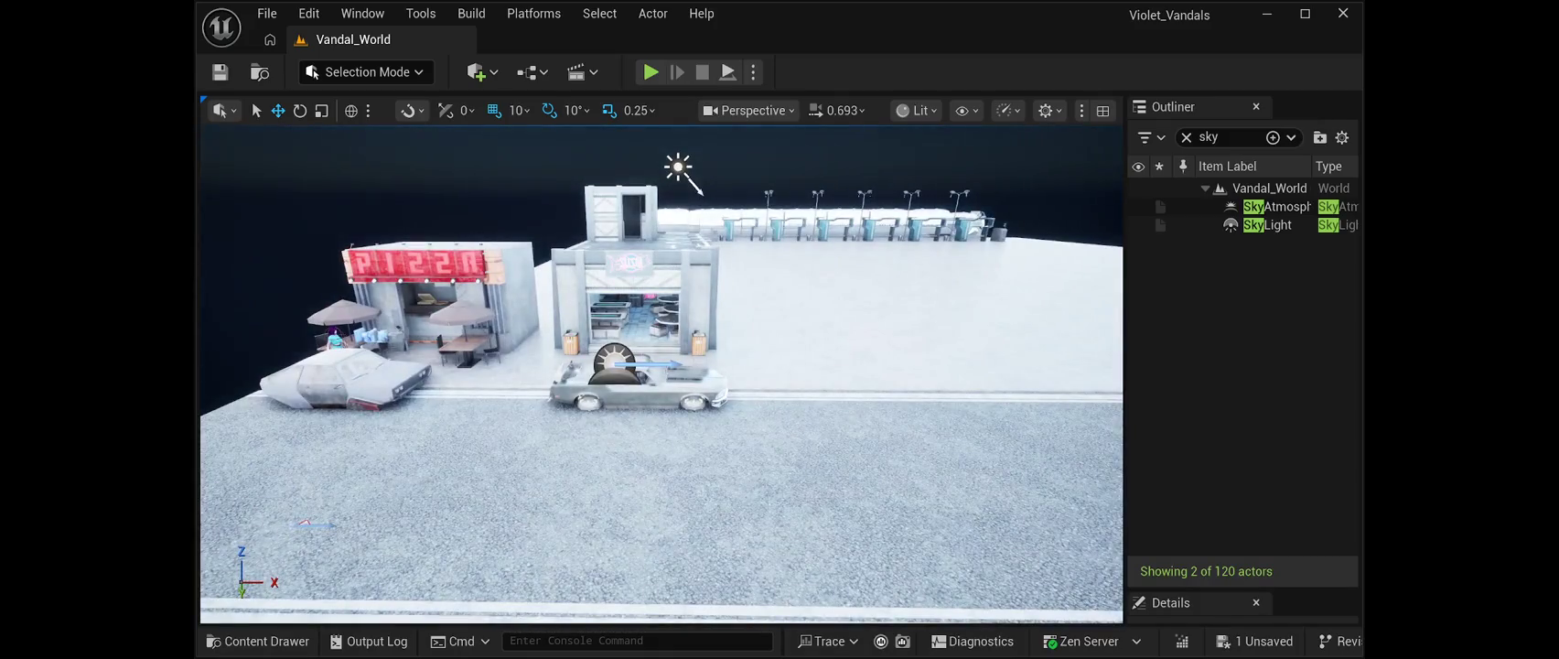
Reset the SkyAtmosphere location to 0, 0, 0 and frame it in the viewport.
click(1276, 206)
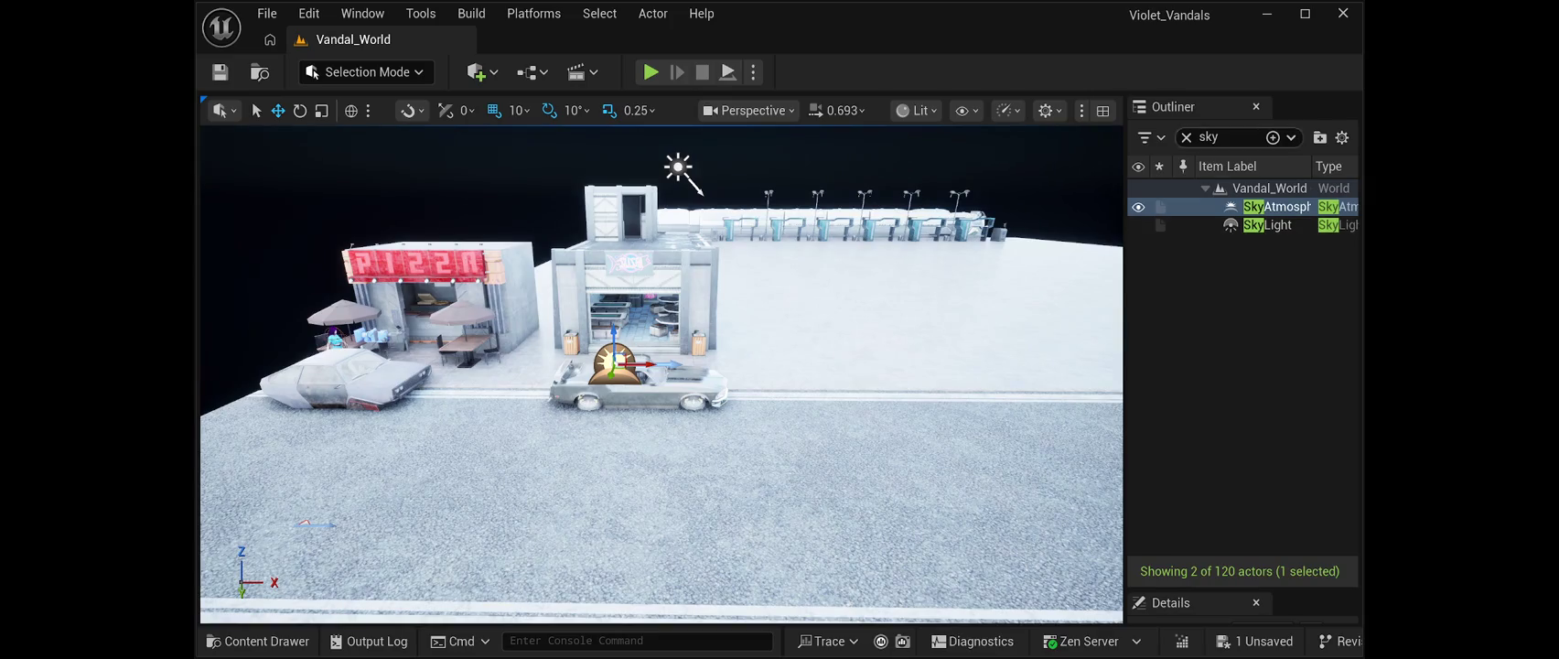
drag(1240, 590, 1240, 253)
click(1333, 501)
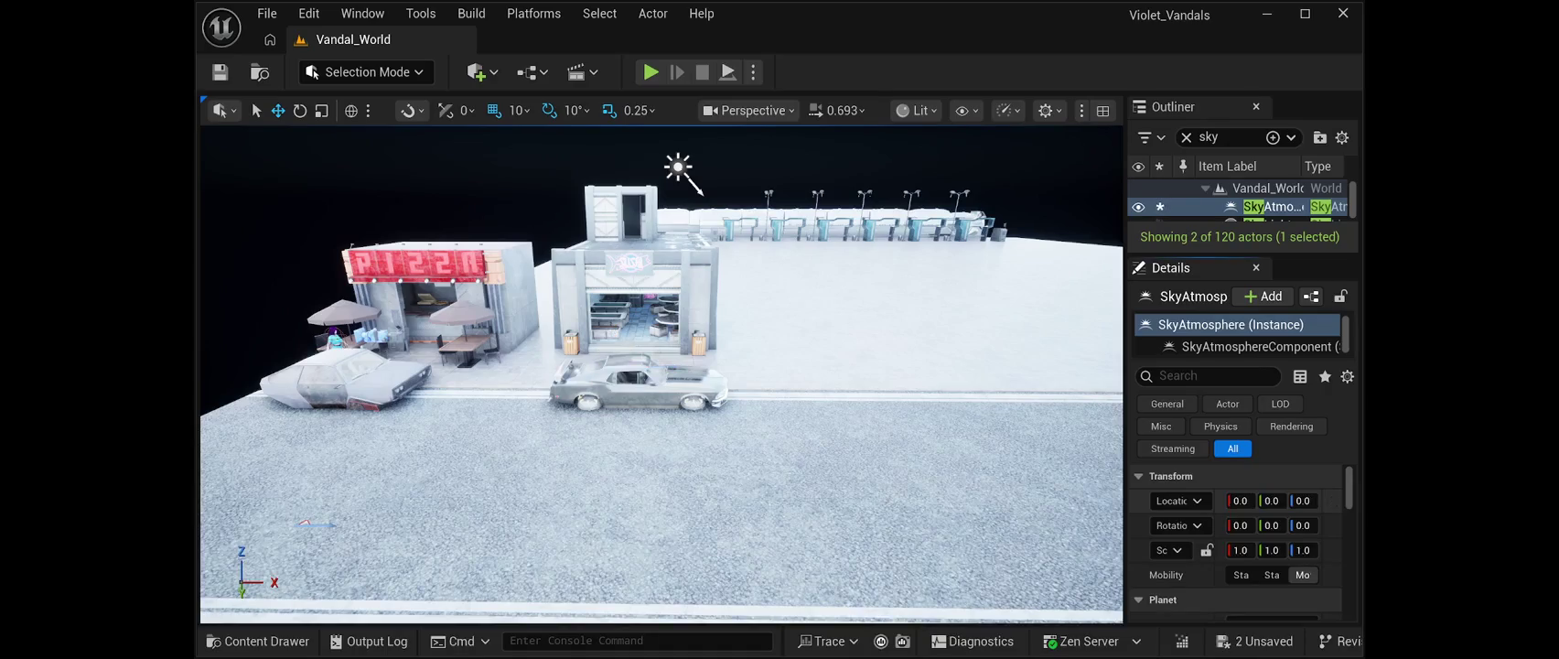
key(f)
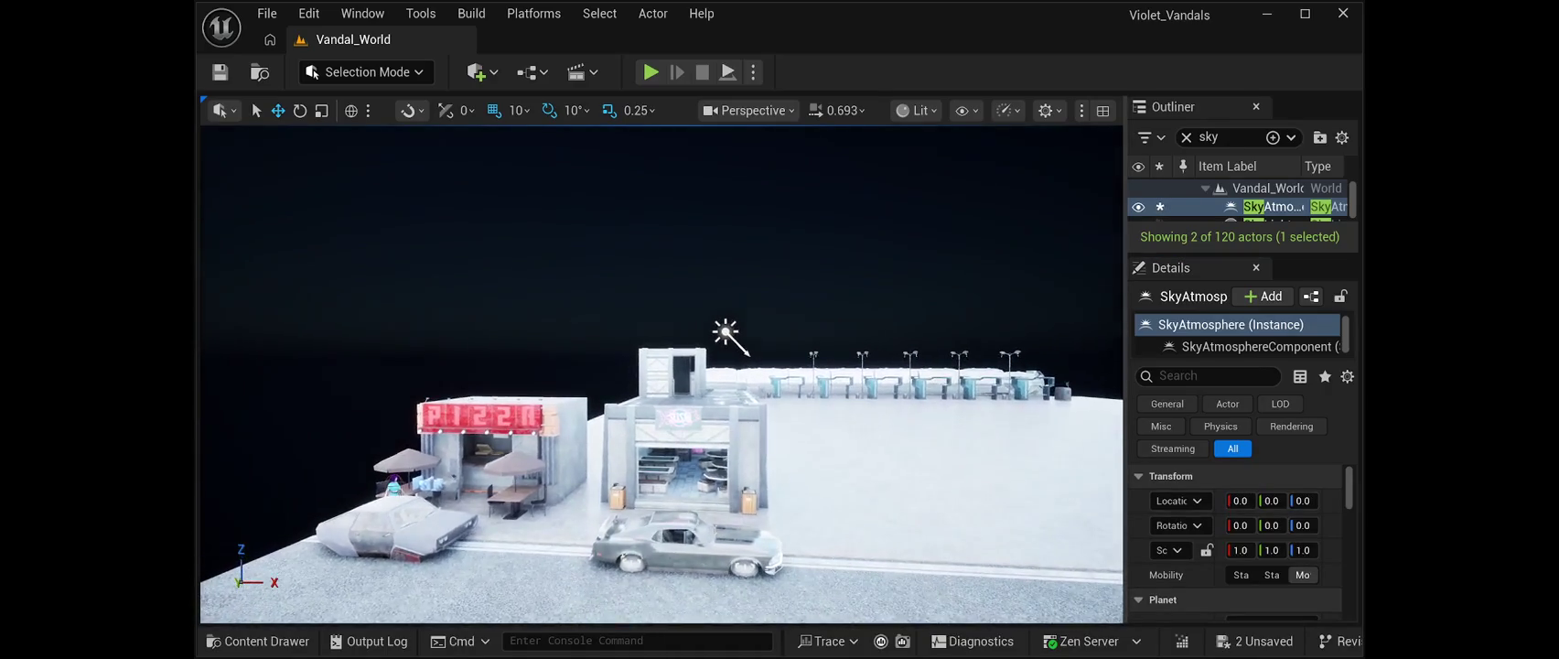
click(728, 335)
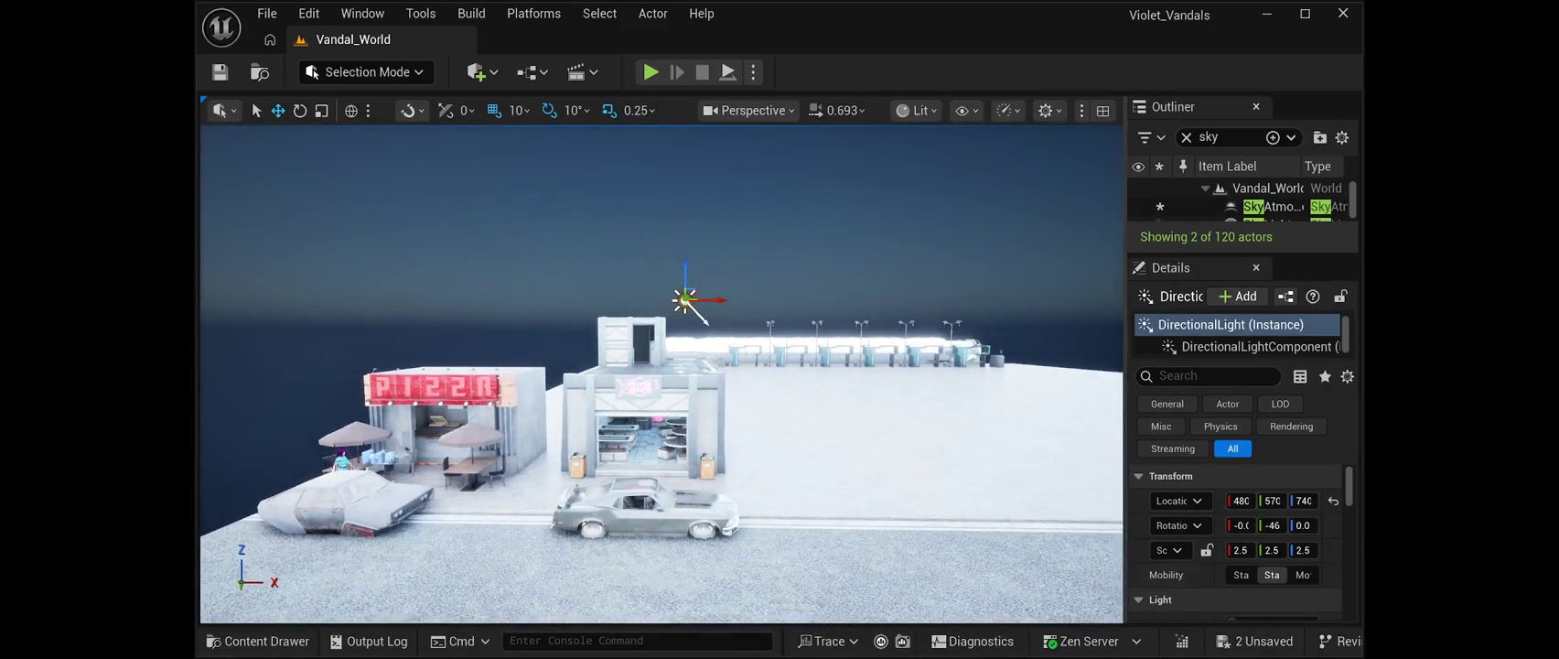
Reset the DirectionalLight location to 0, 0, 0, frame it, and save the level.
click(1334, 500)
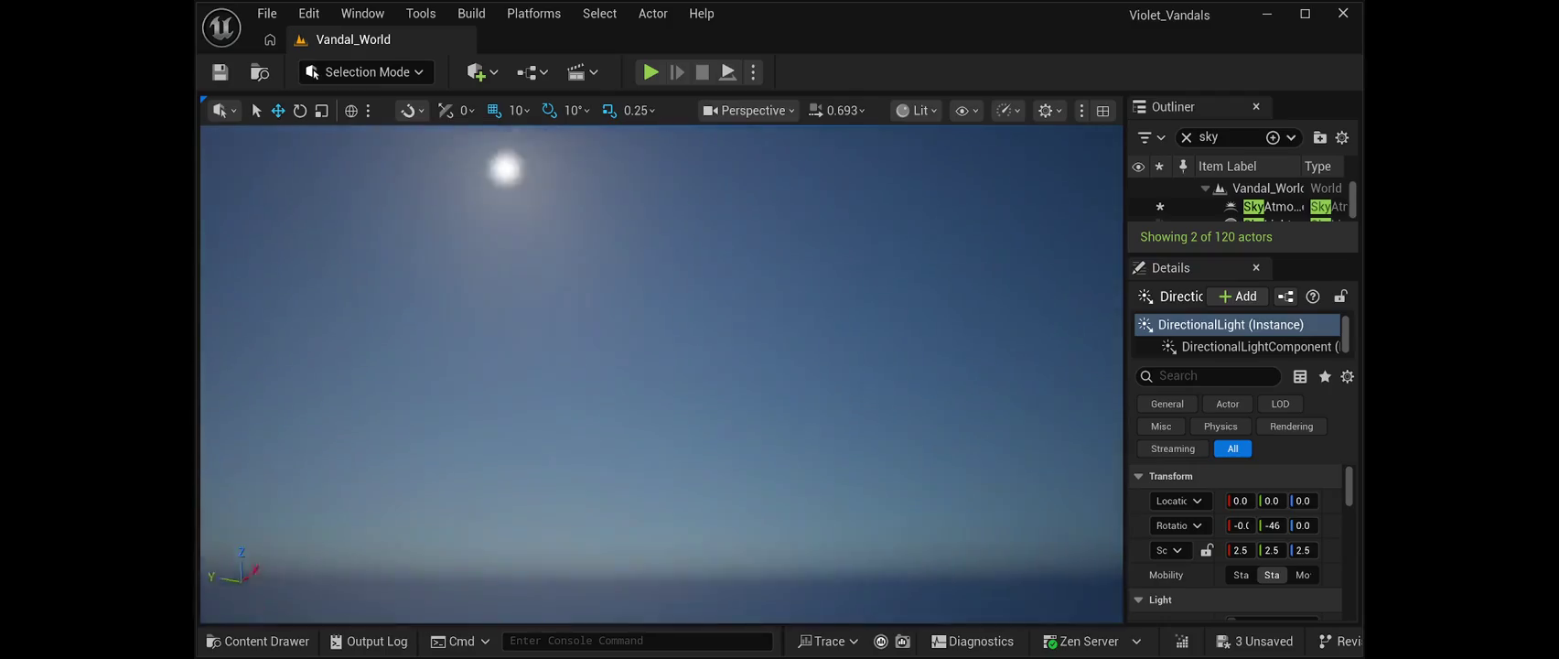
key(f)
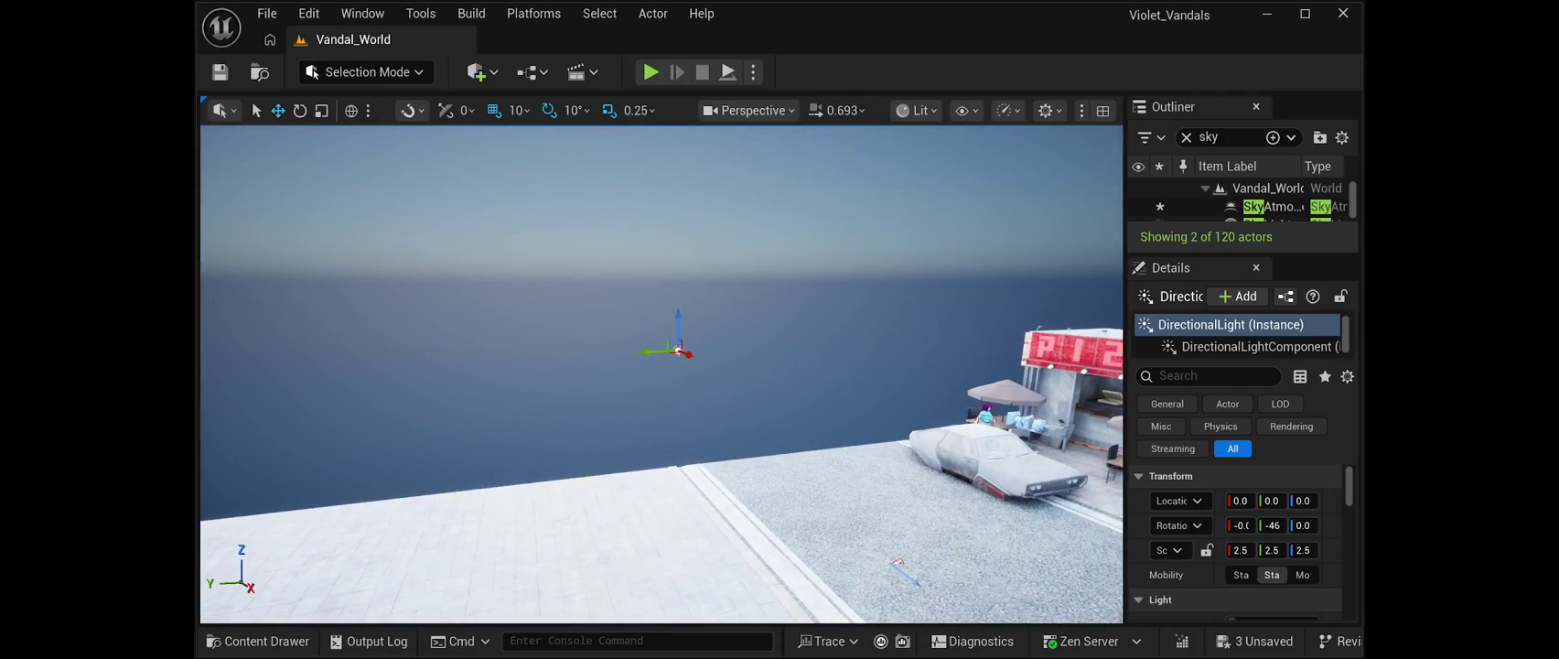
key(ctrl+s)
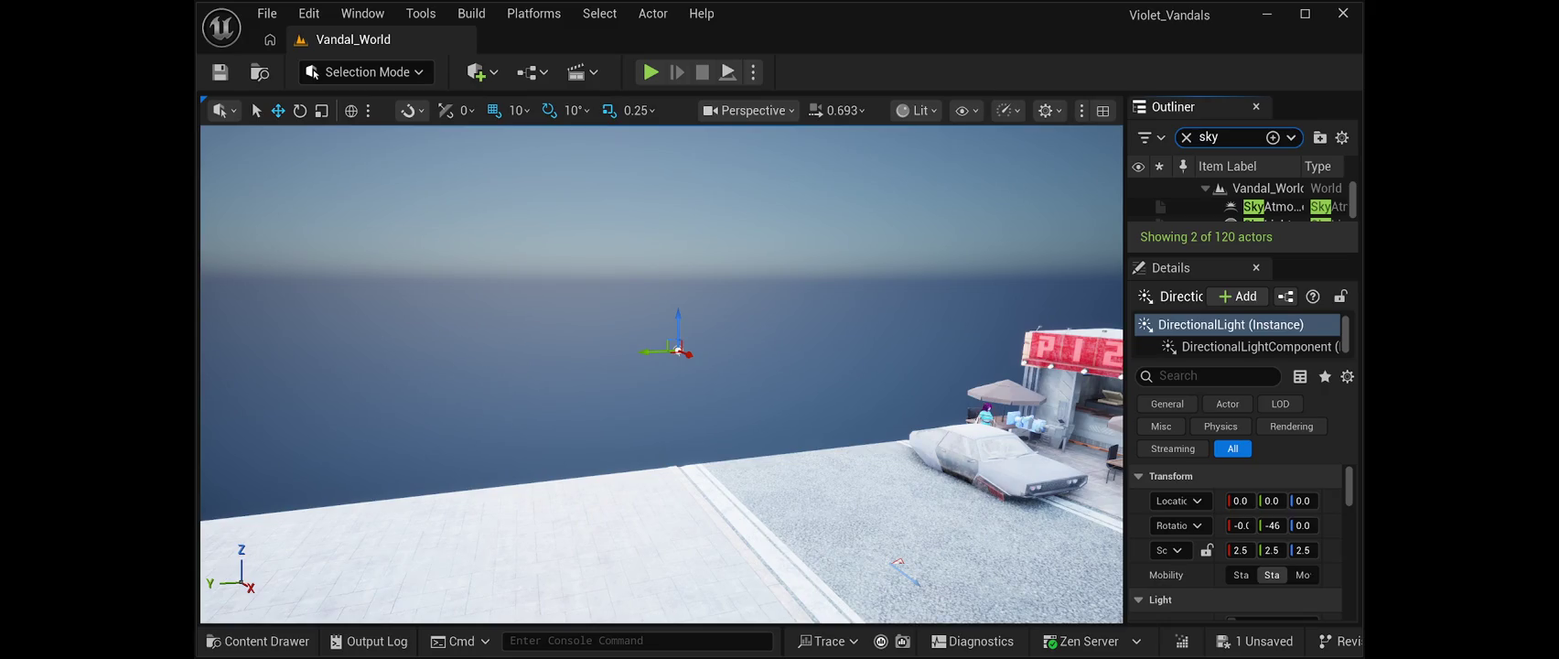
key(Return)
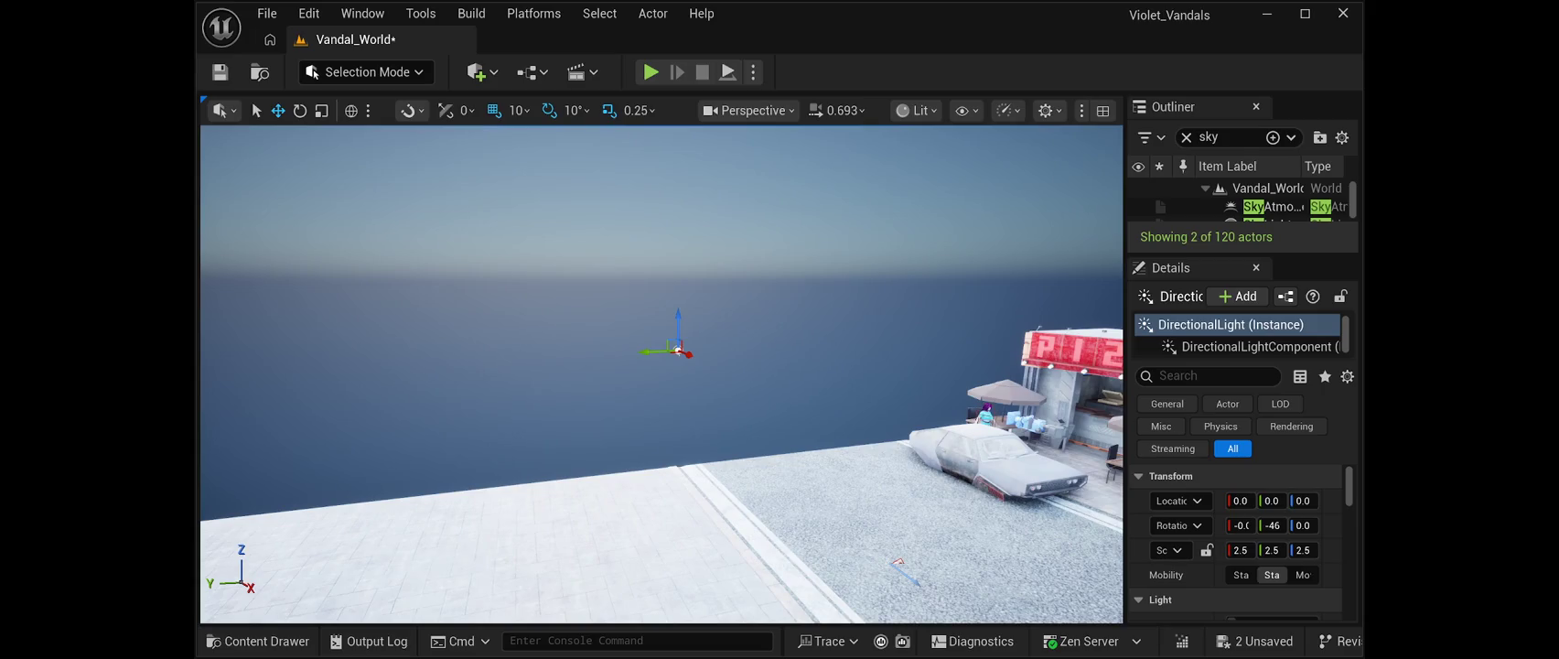
Enlarge the Outliner and search 'Direction' to select the DirectionalLight.
drag(1242, 254, 1243, 527)
click(1217, 137)
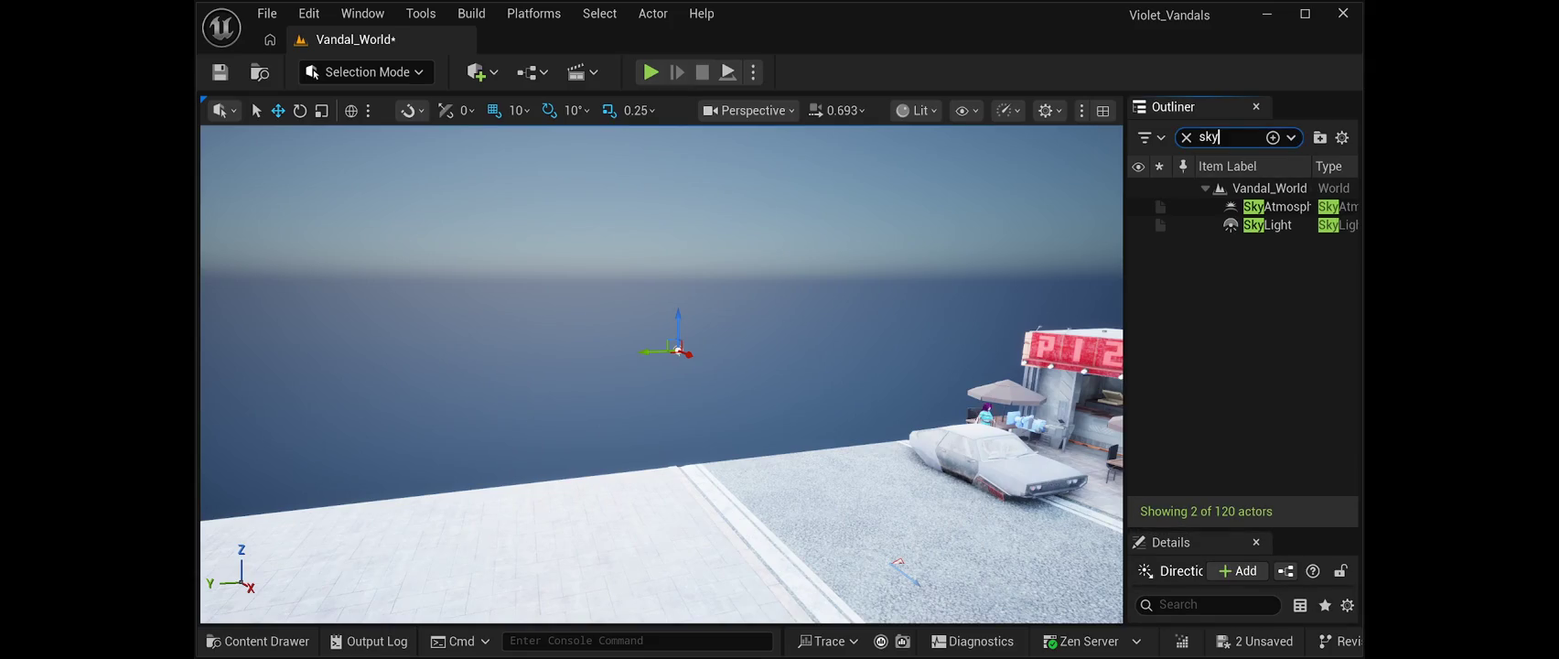
text(Direction)
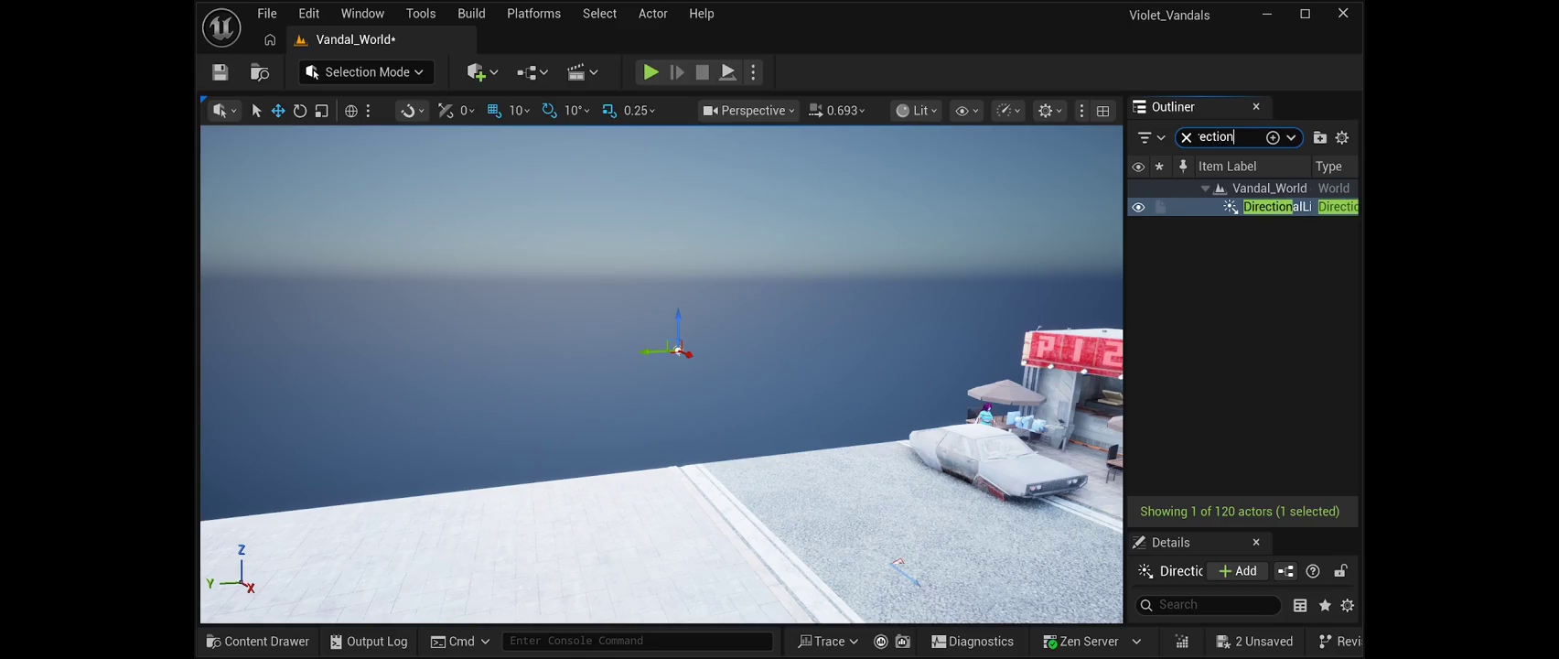
key(Return)
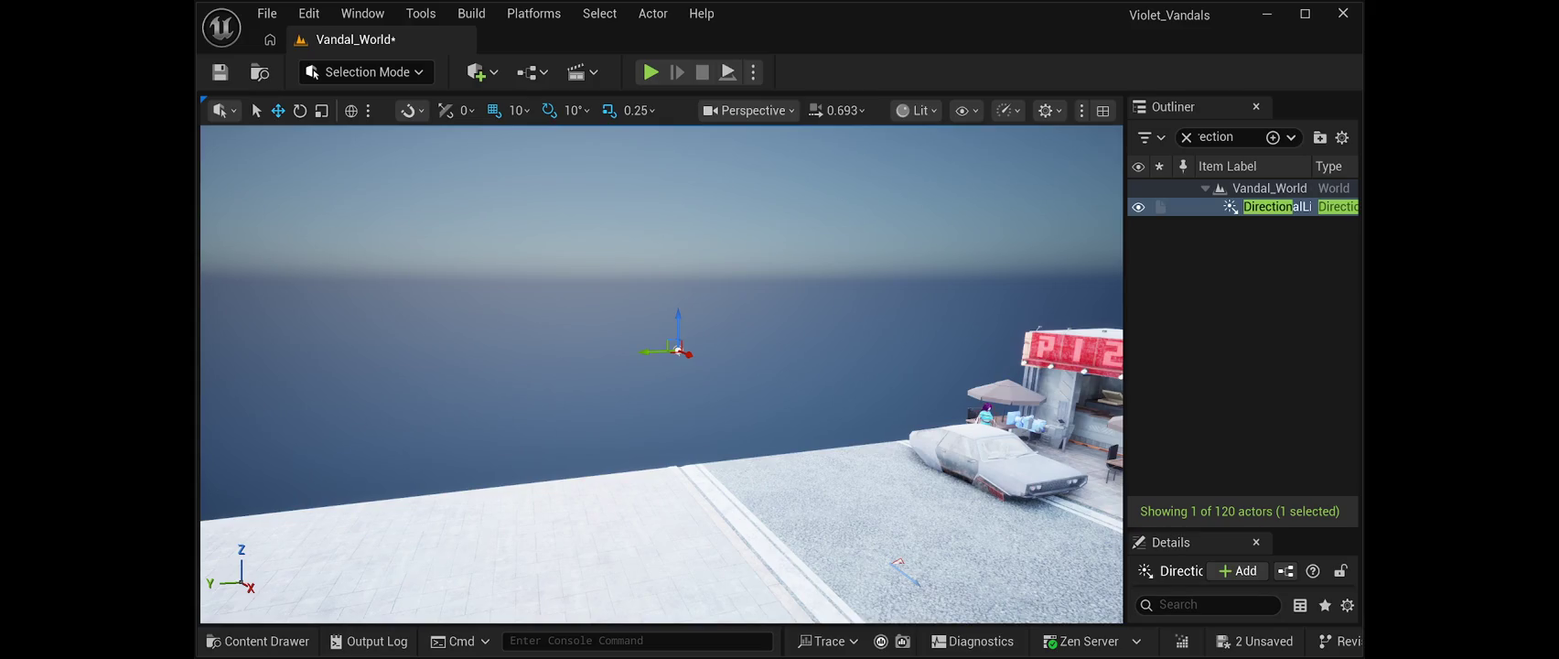
scroll(1243, 594, down, 1)
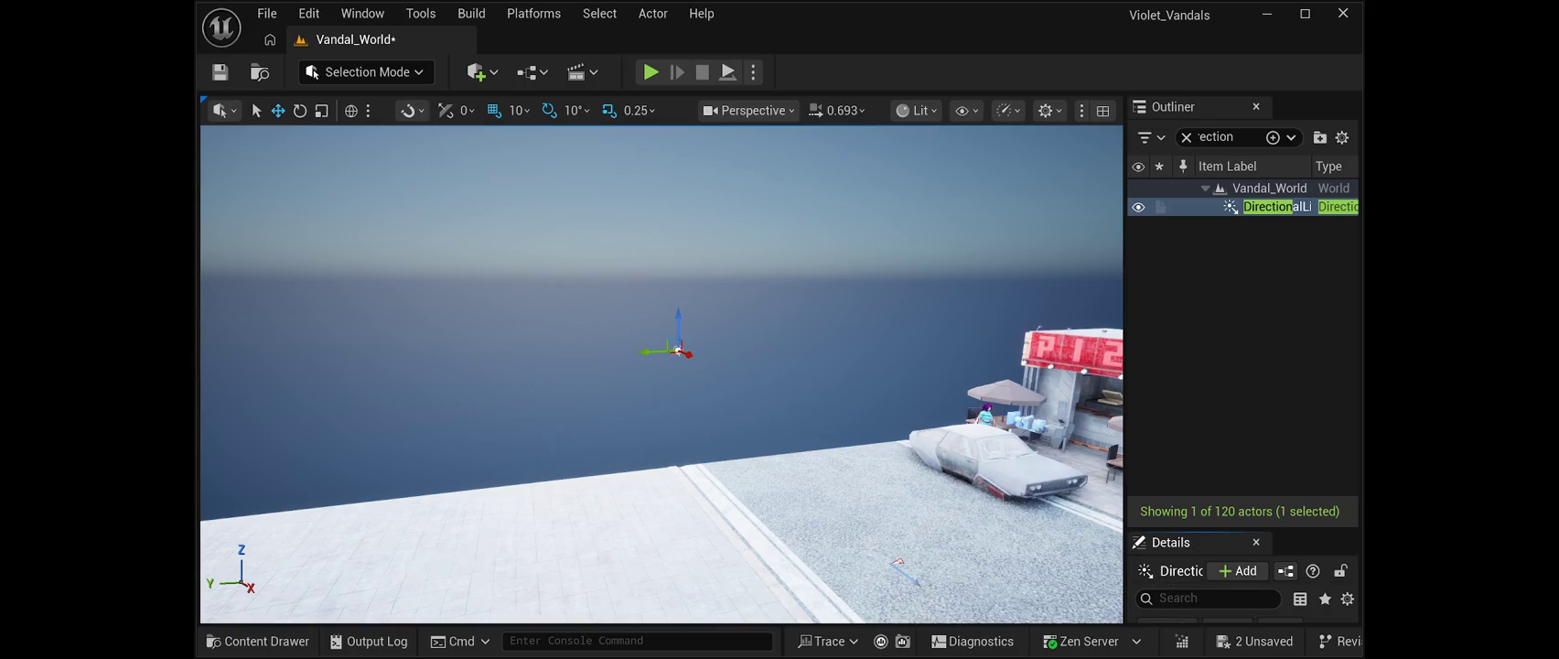
drag(1243, 529, 1243, 155)
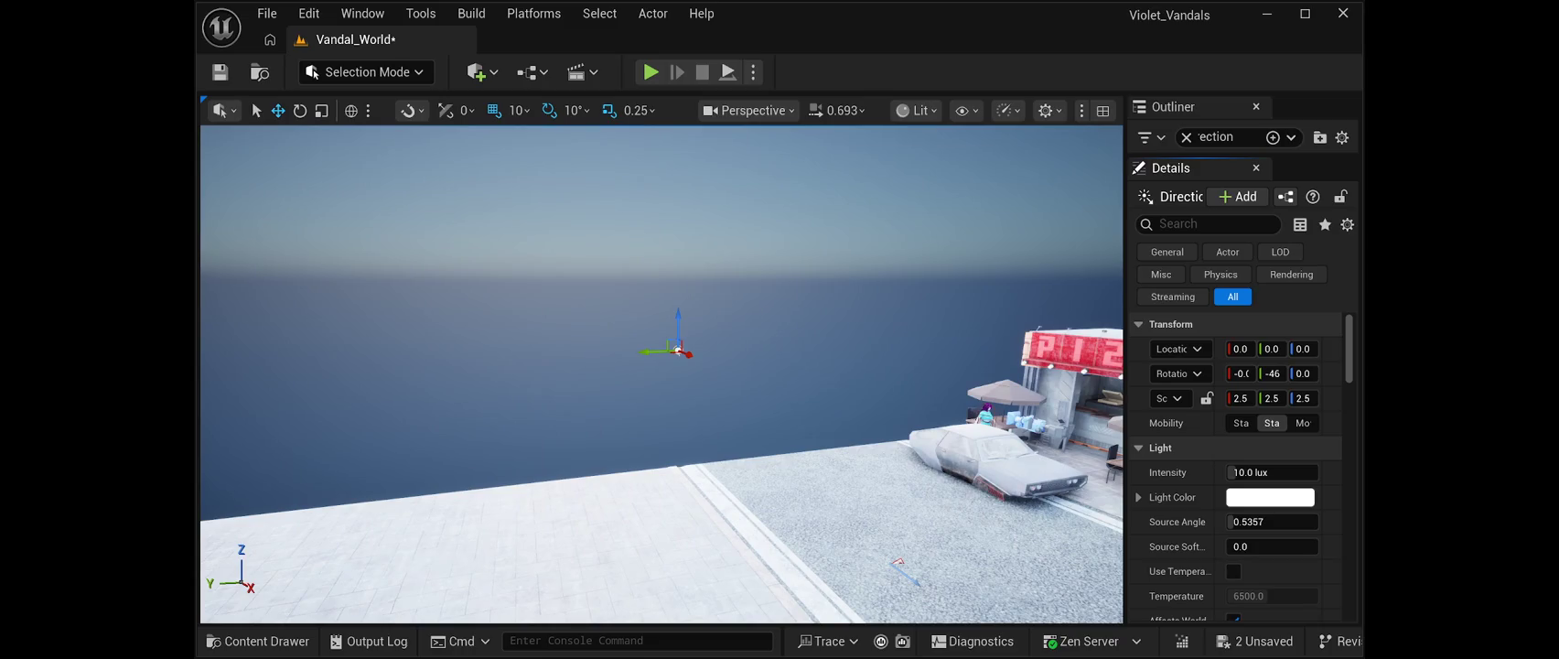
Filter the light's Details by 'atmo' and enable Cast Shadows on Atmosphere, on Clouds, and Cast Cloud Shadows.
click(1190, 224)
text(atmo)
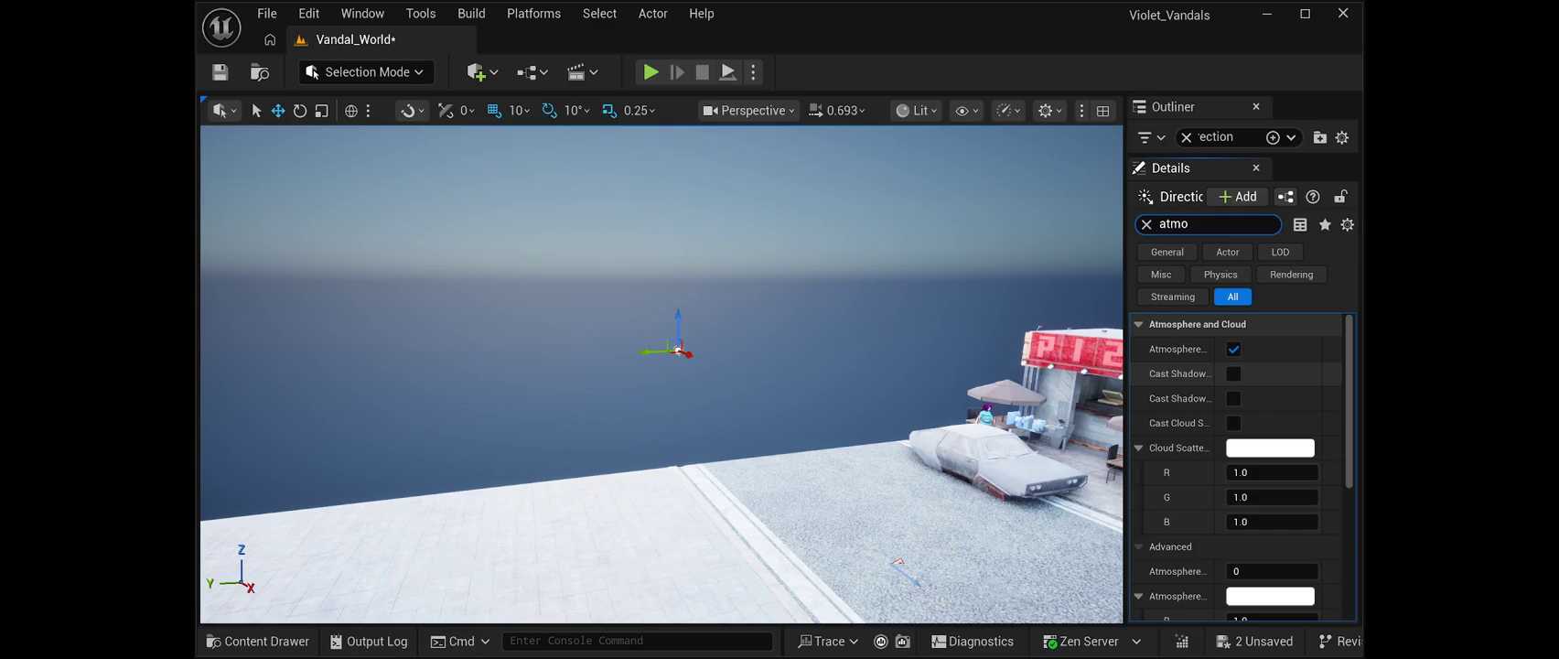
click(1233, 373)
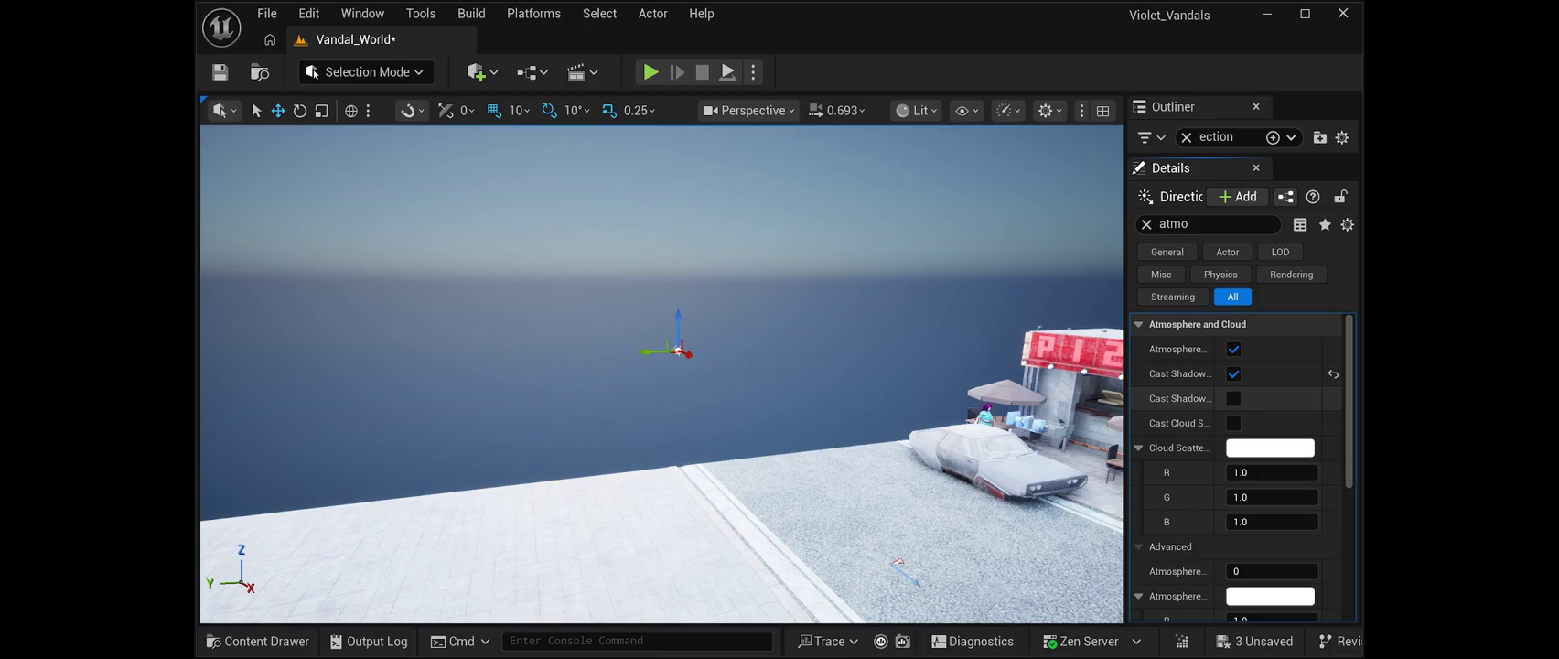
click(1233, 398)
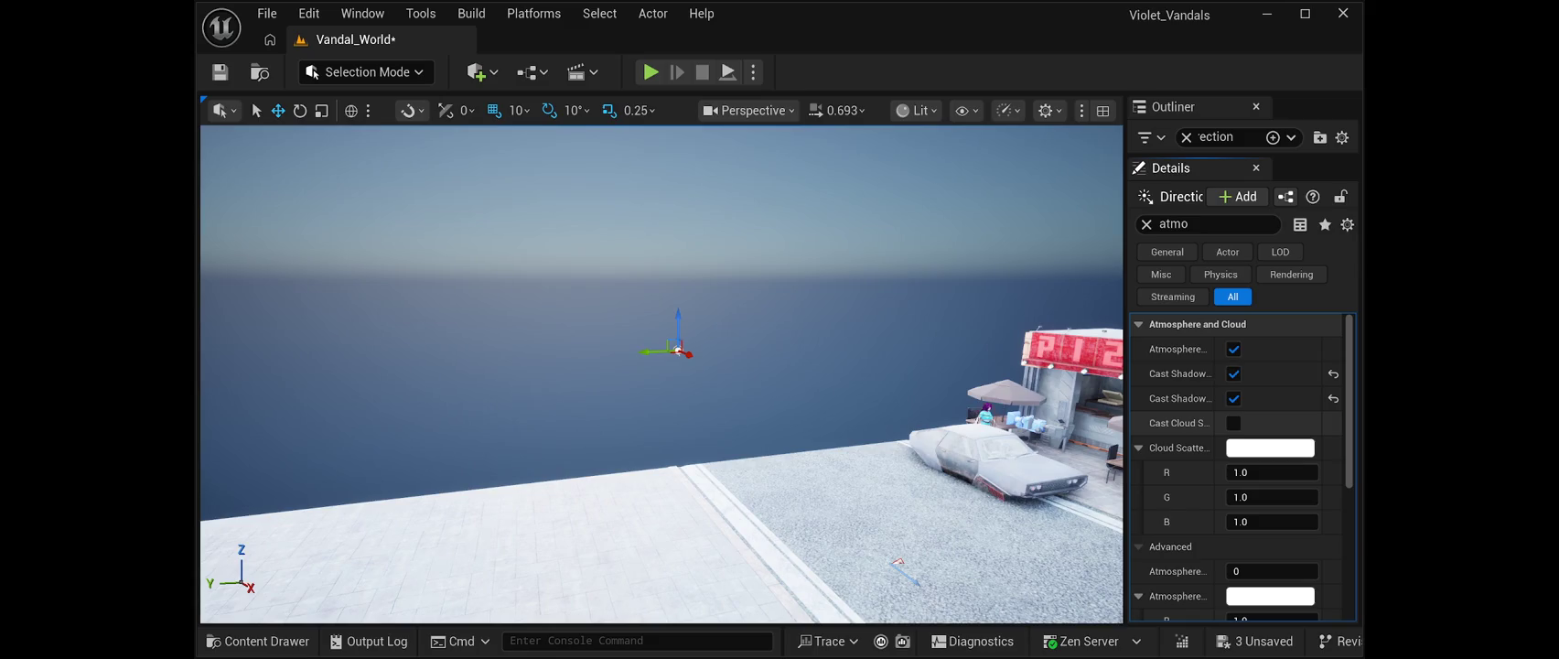
click(1234, 423)
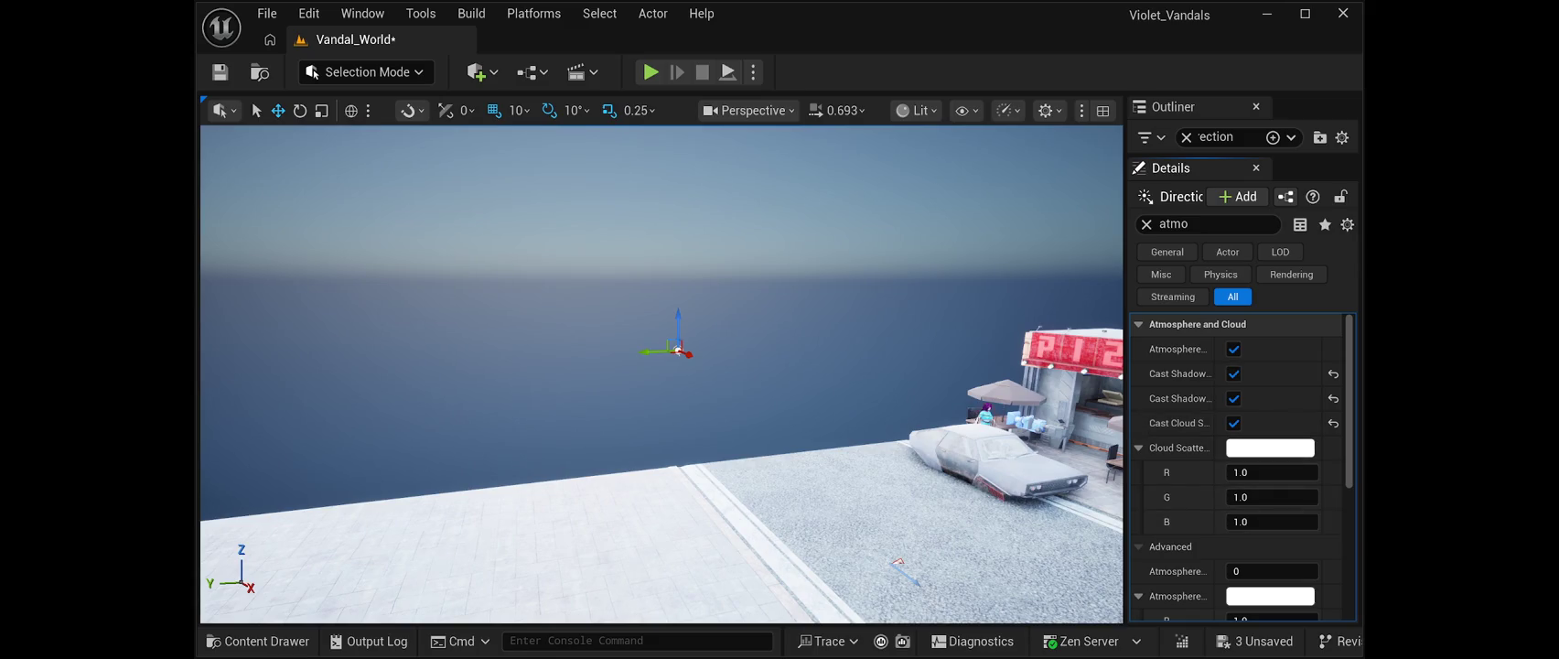
scroll(1240, 467, down, 3)
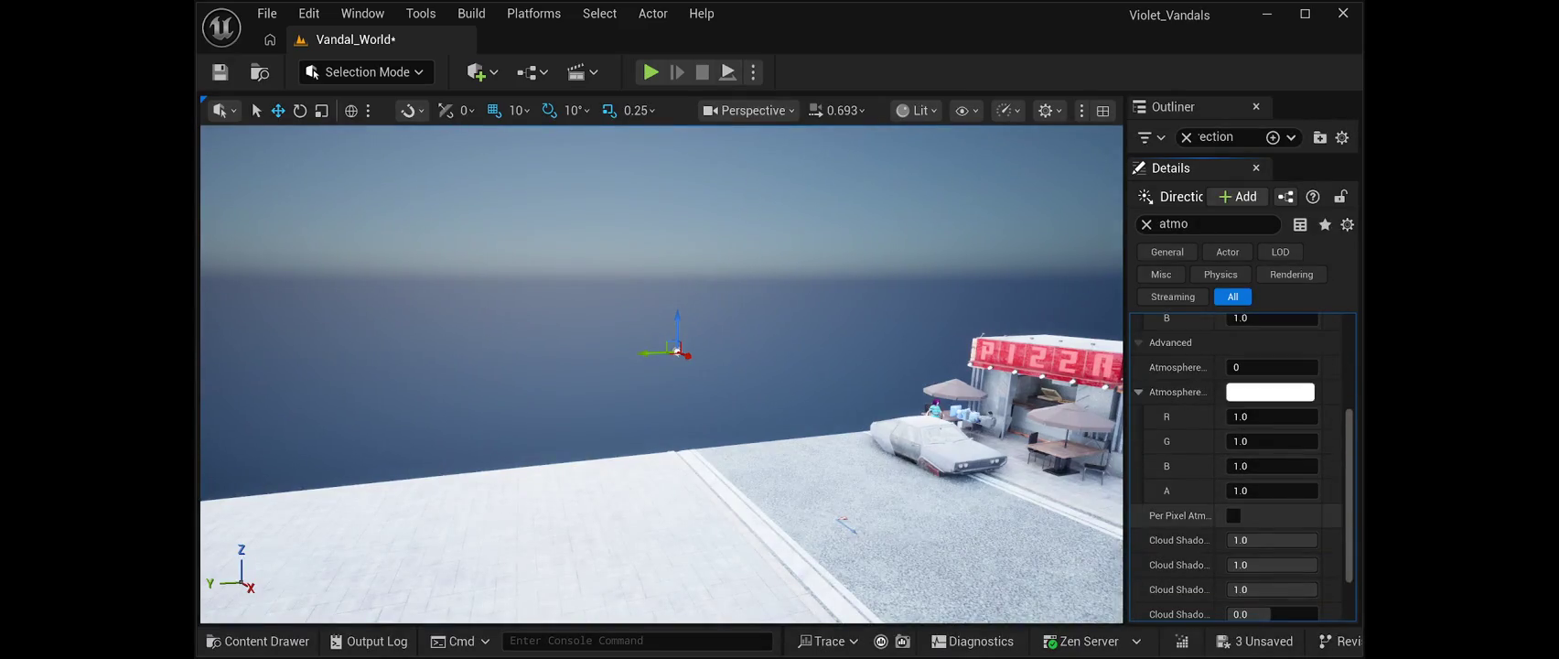
scroll(1240, 467, down, 1)
scroll(1240, 467, up, 3)
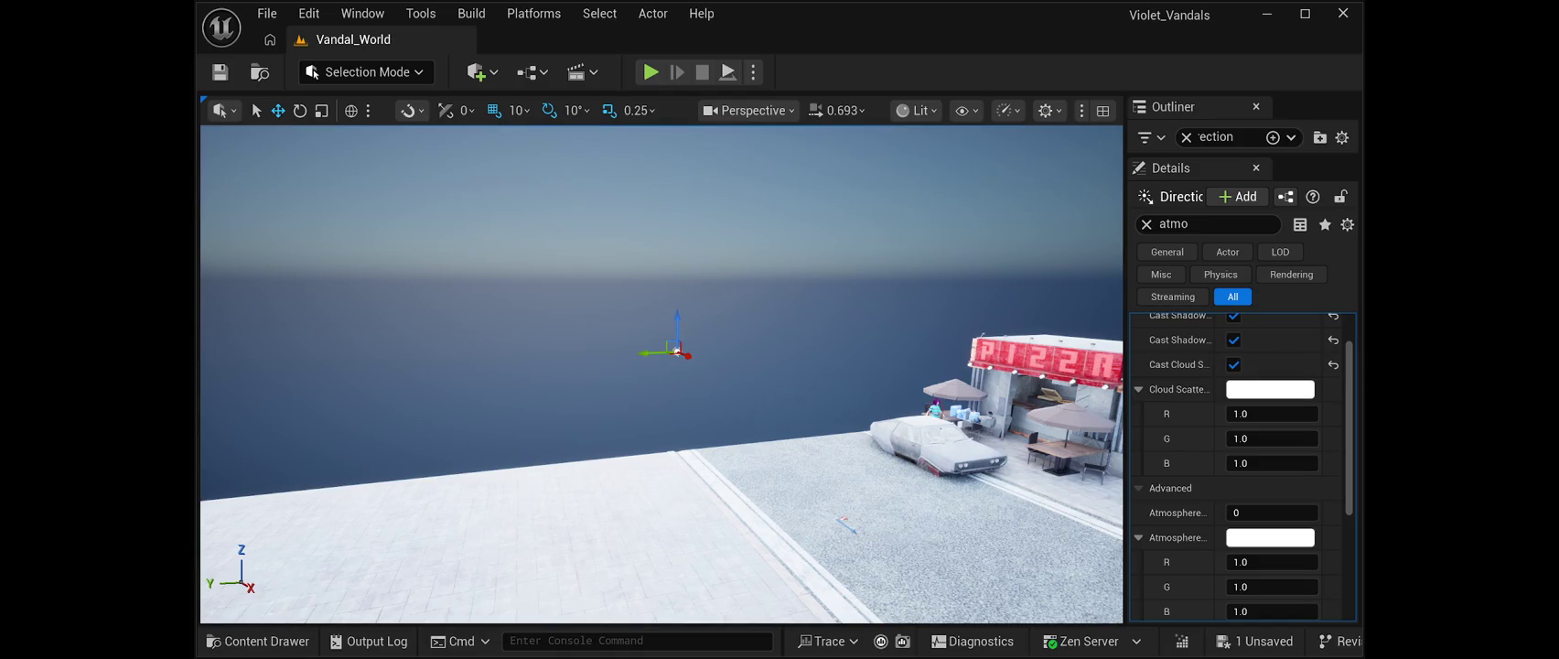
mouse_move(660, 373)
mouse_down()
mouse_move(695, 403)
mouse_move(677, 329)
mouse_move(641, 385)
mouse_move(677, 393)
mouse_move(704, 430)
mouse_up()
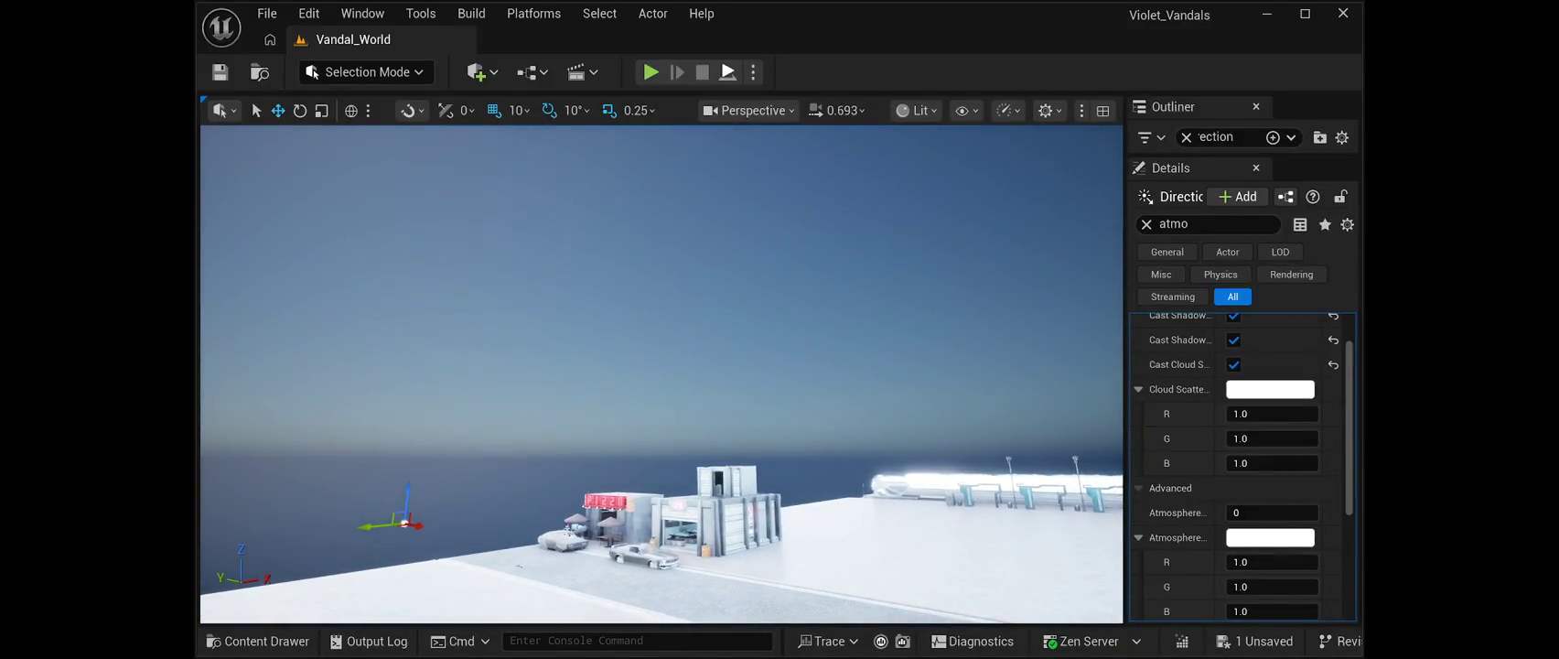
key(alt+p)
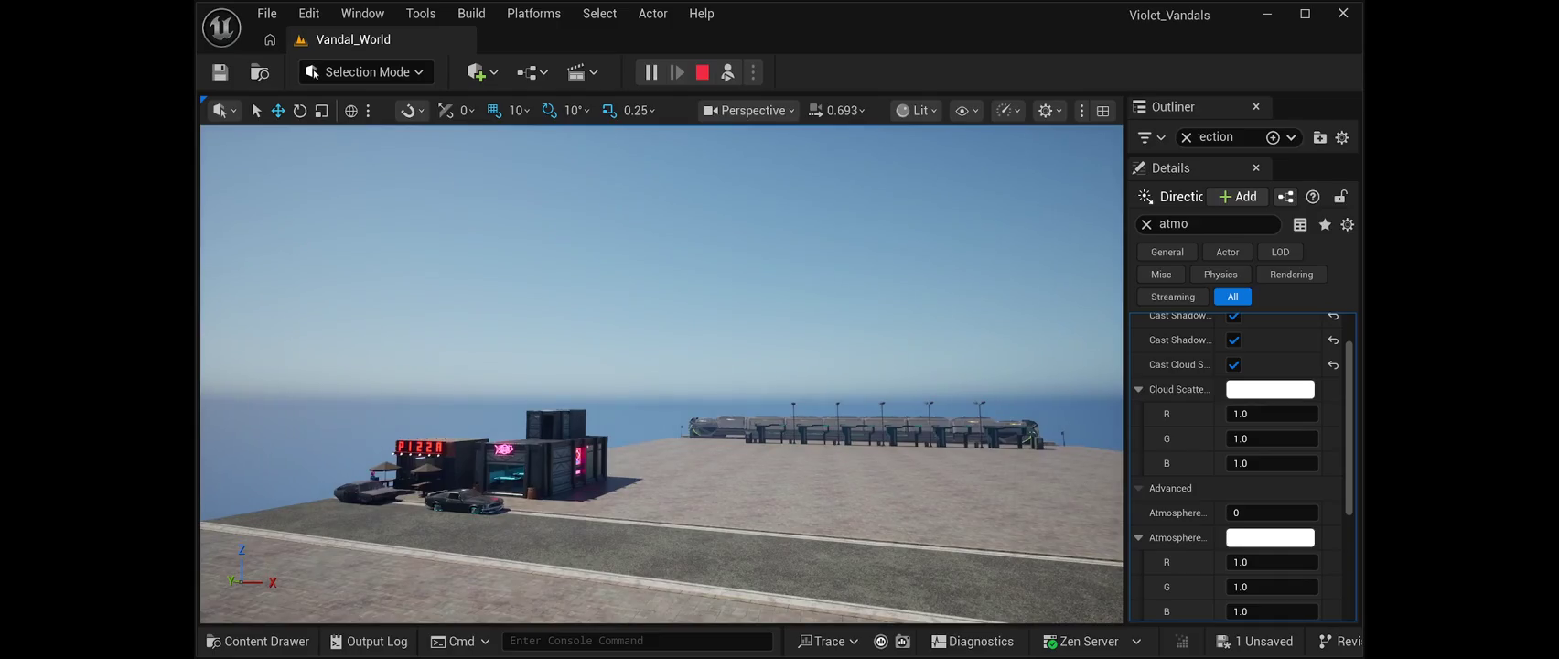
mouse_move(661, 374)
mouse_down()
mouse_move(654, 293)
mouse_move(651, 421)
mouse_move(632, 431)
mouse_move(746, 416)
mouse_up()
key(w)
key(w)
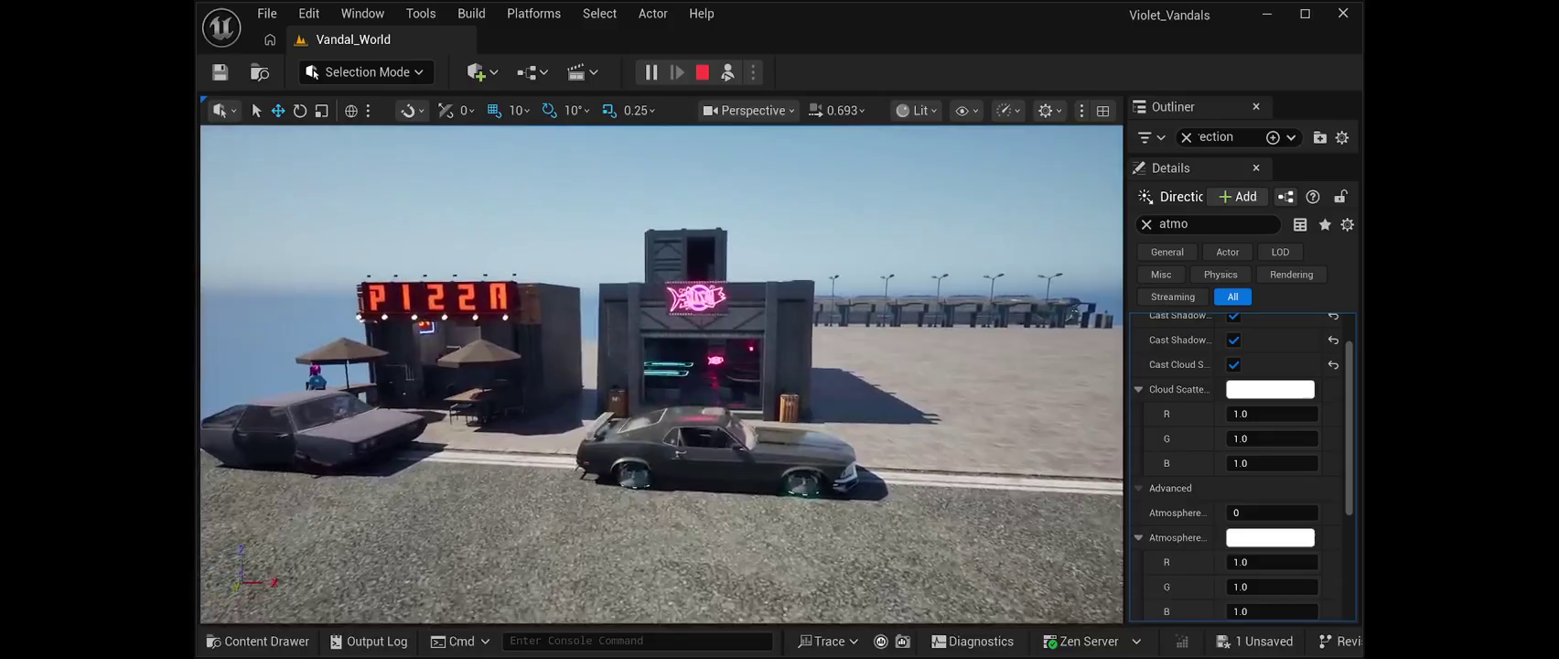
key(d)
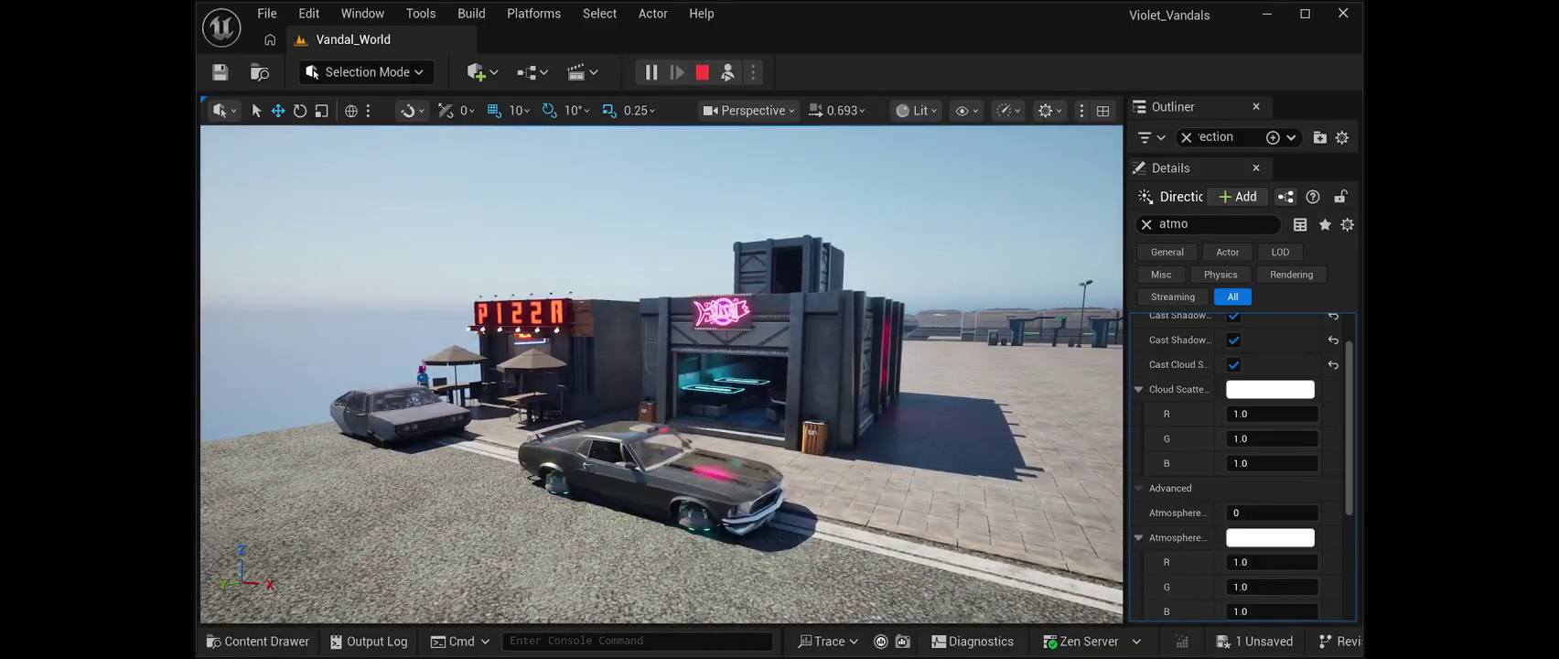
drag(660, 385, 665, 247)
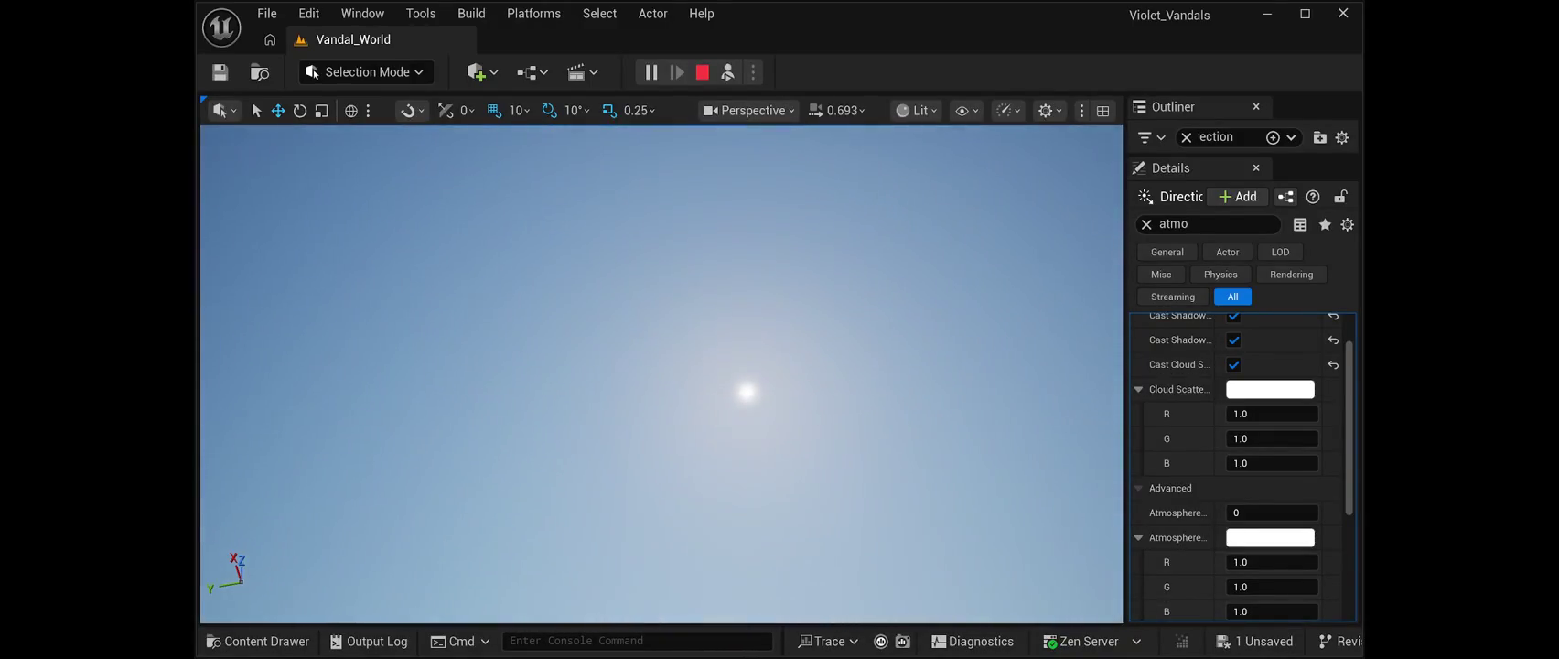
key(Escape)
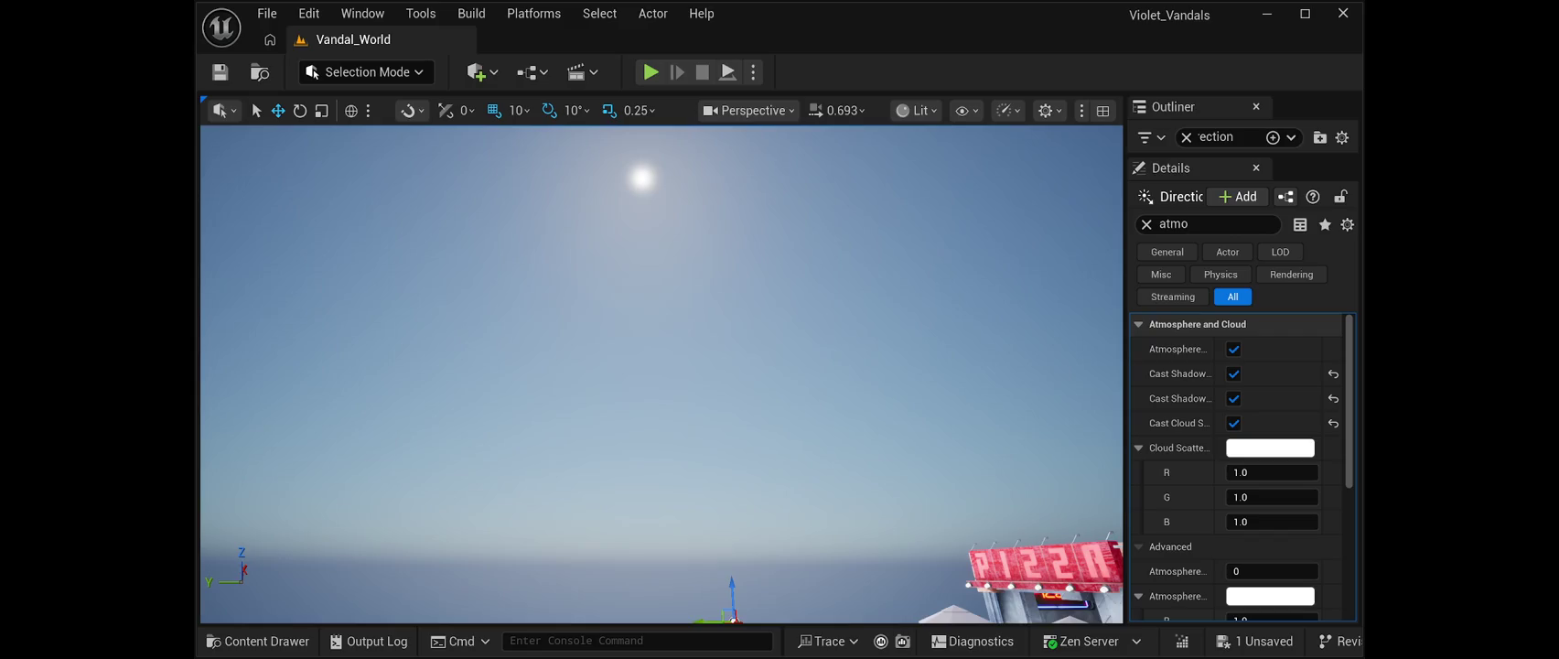
key(alt+p)
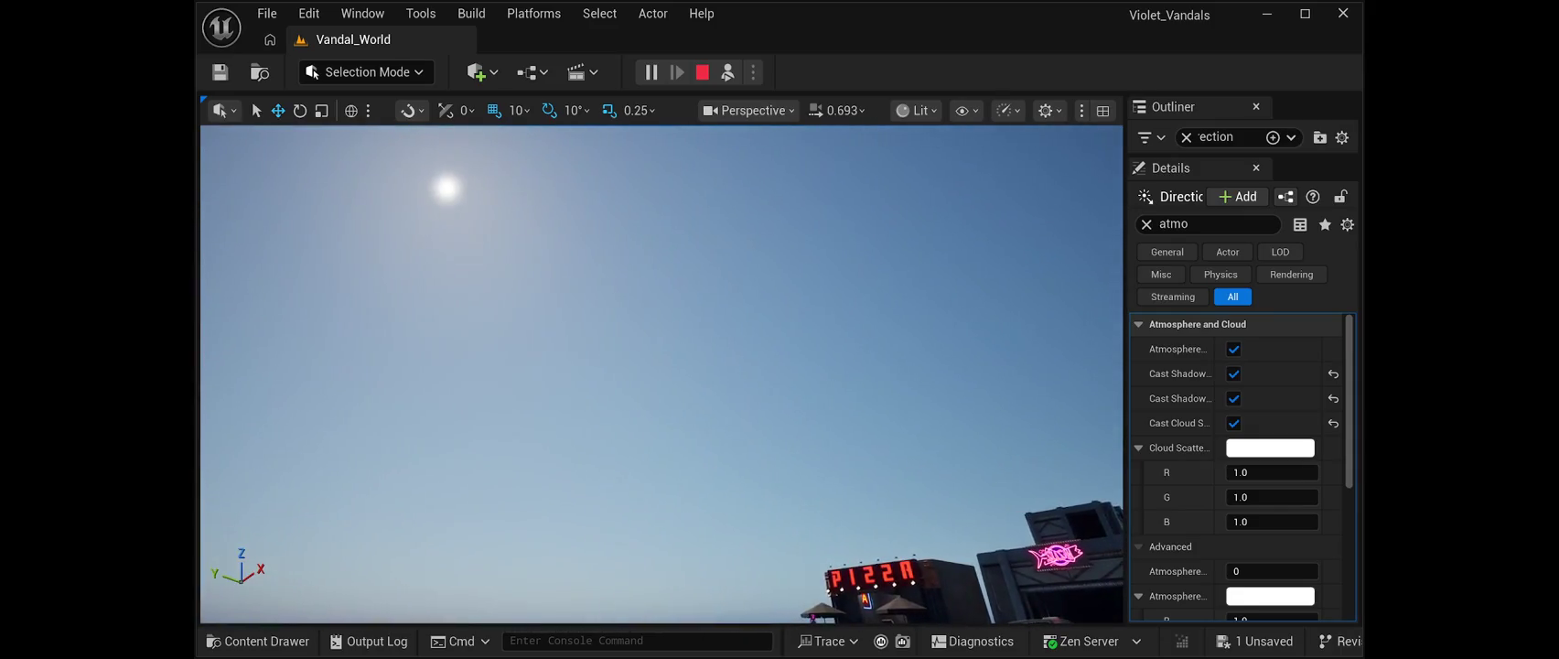
key(Escape)
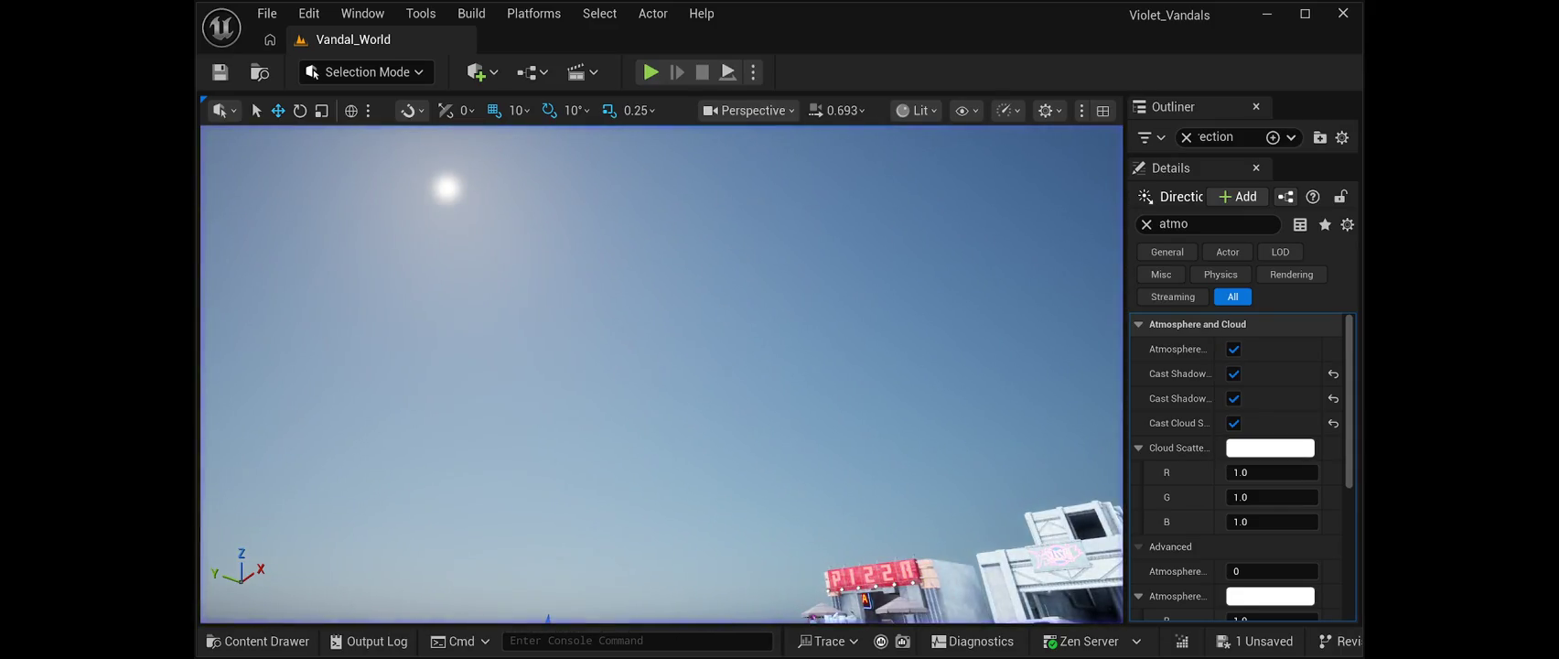
key(alt+p)
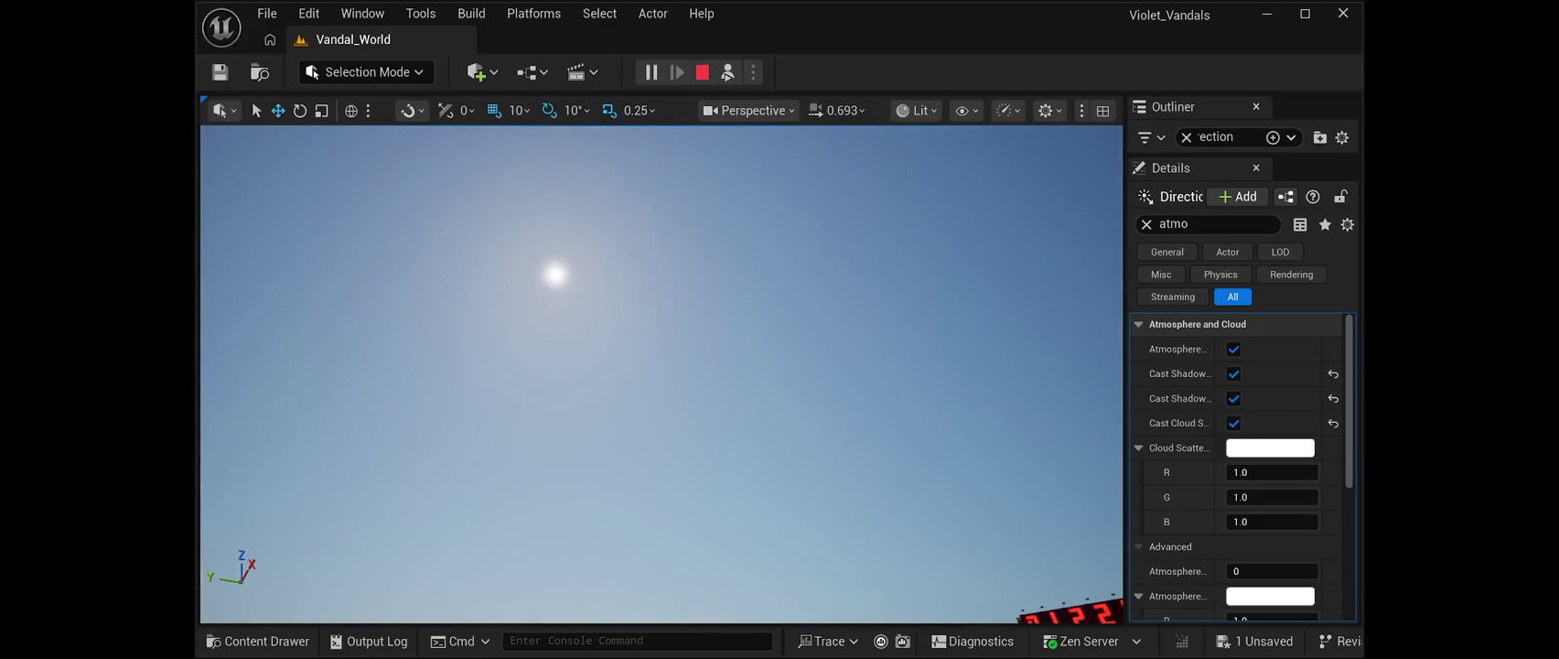
key(Escape)
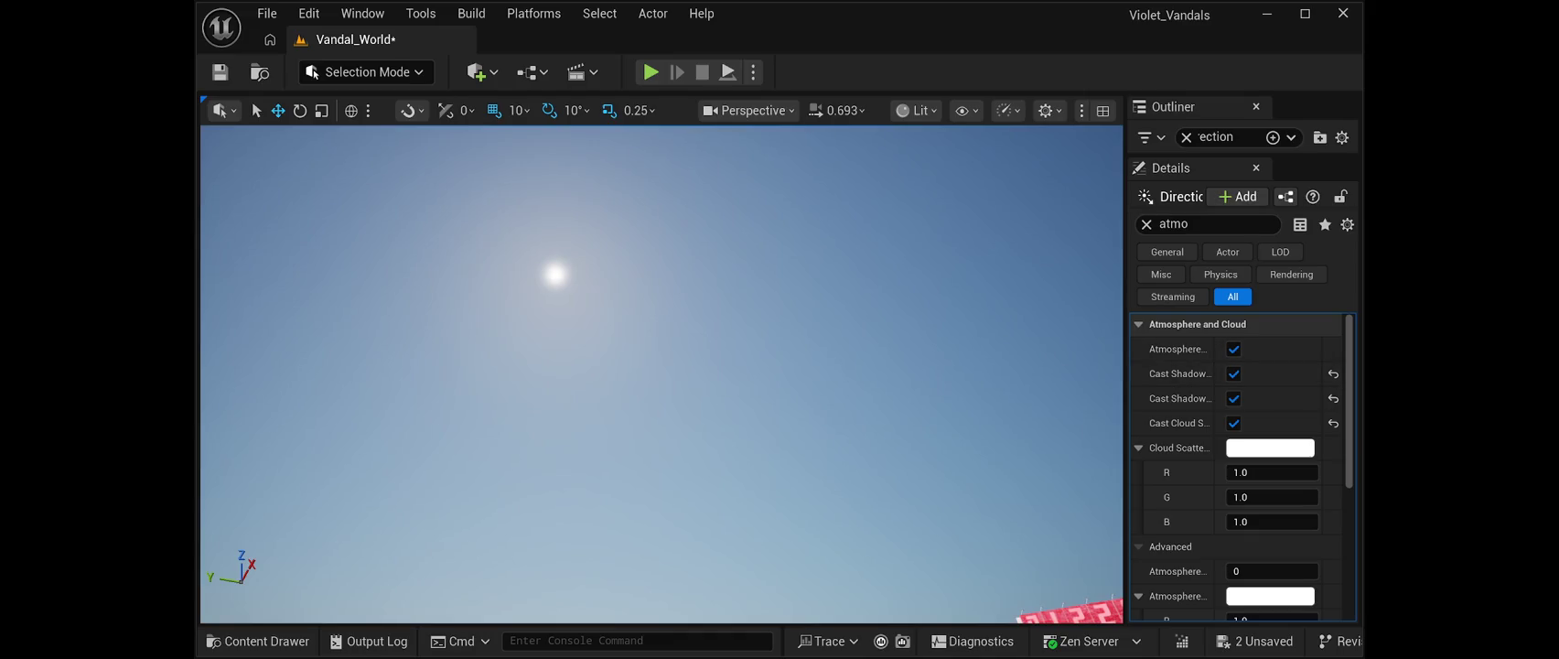
Clear the Details filter, set the Directional Light to Movable, save, and start playing the level.
click(1180, 224)
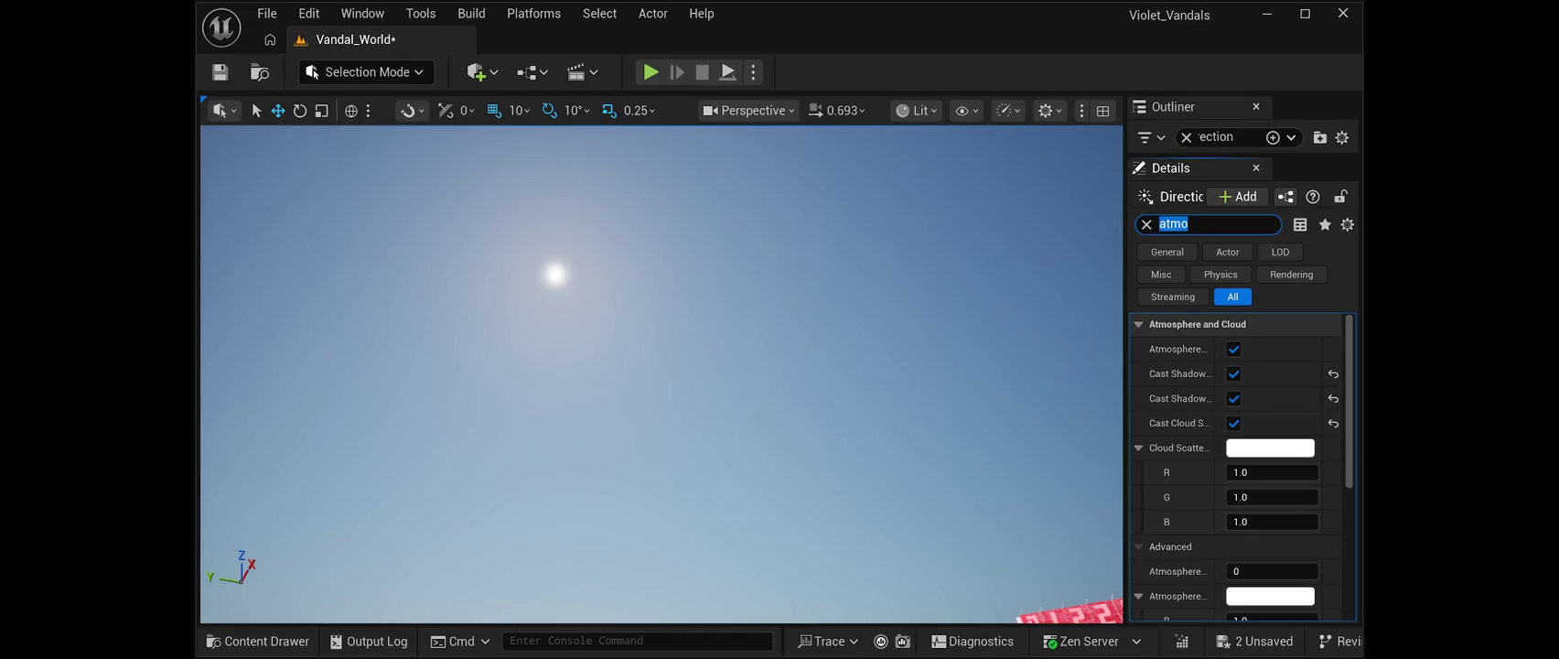
key(BackSpace)
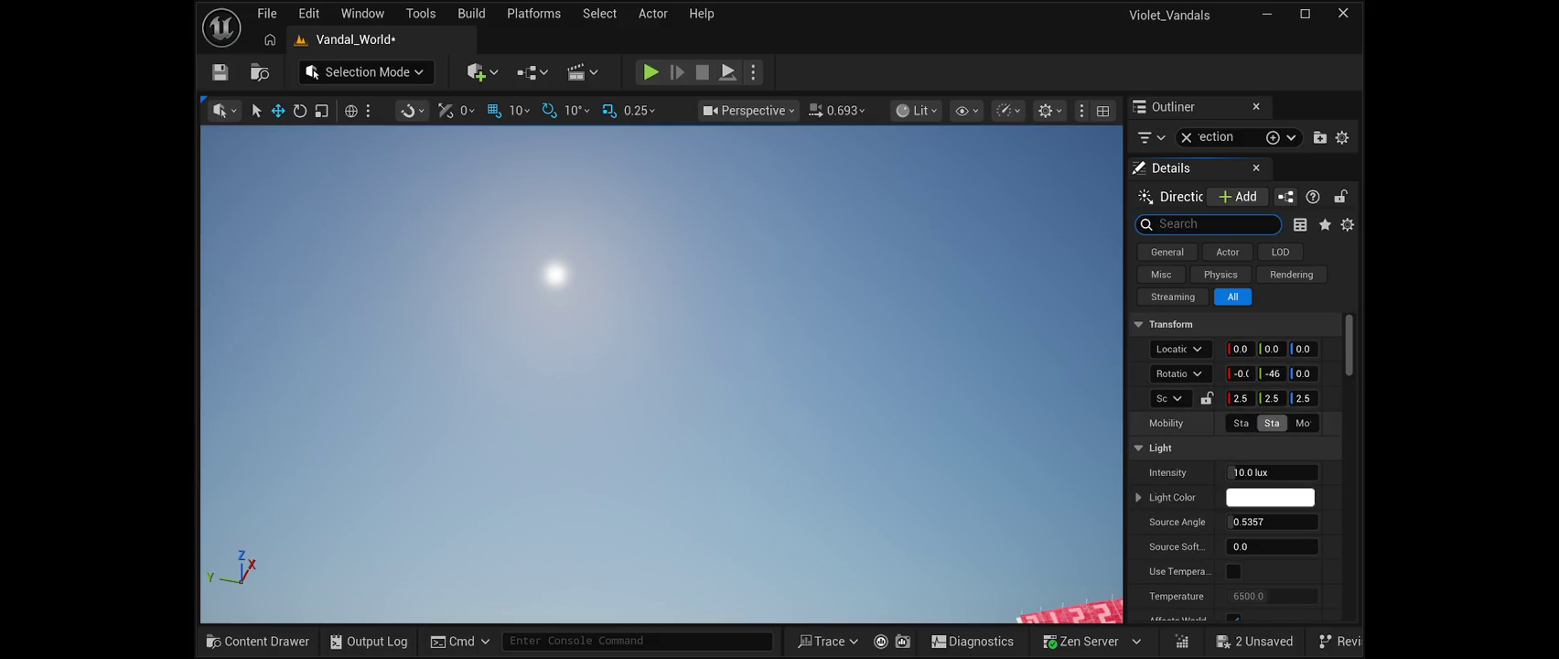
click(1303, 423)
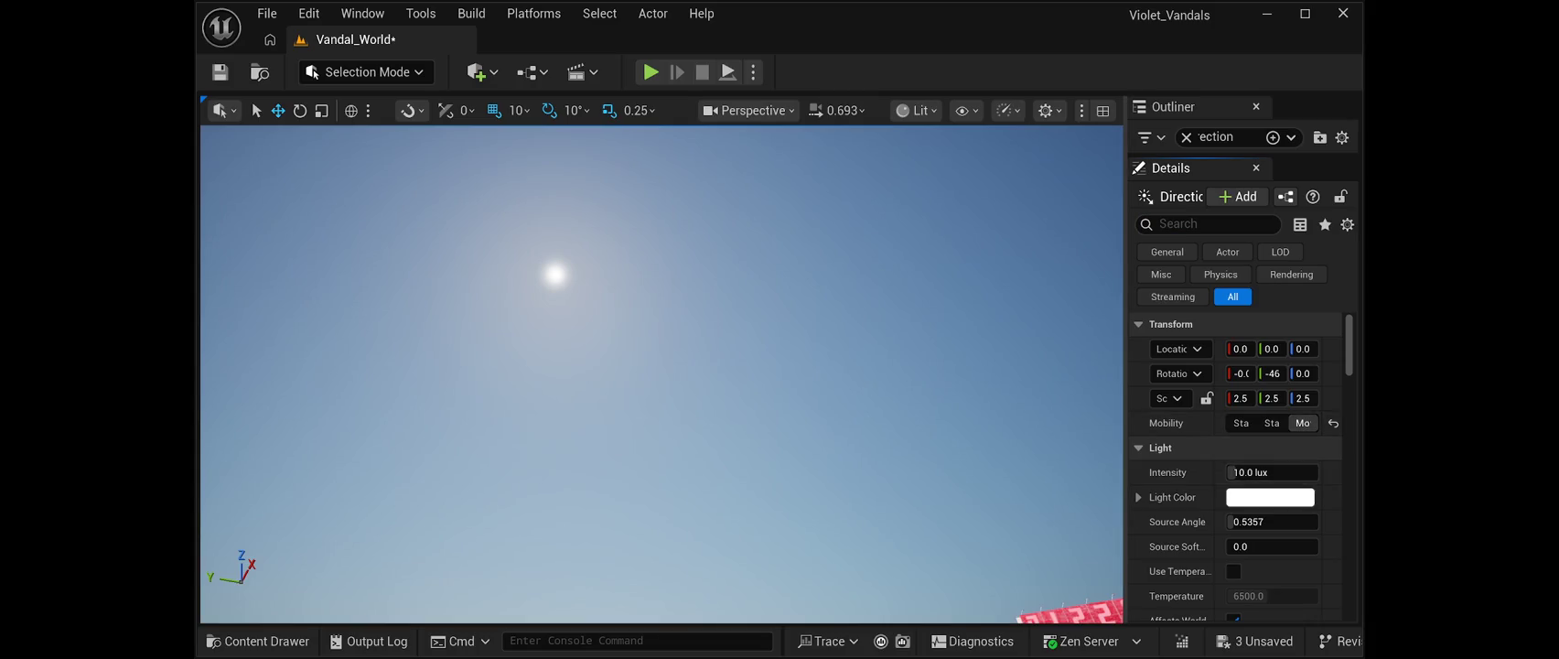
key(ctrl+s)
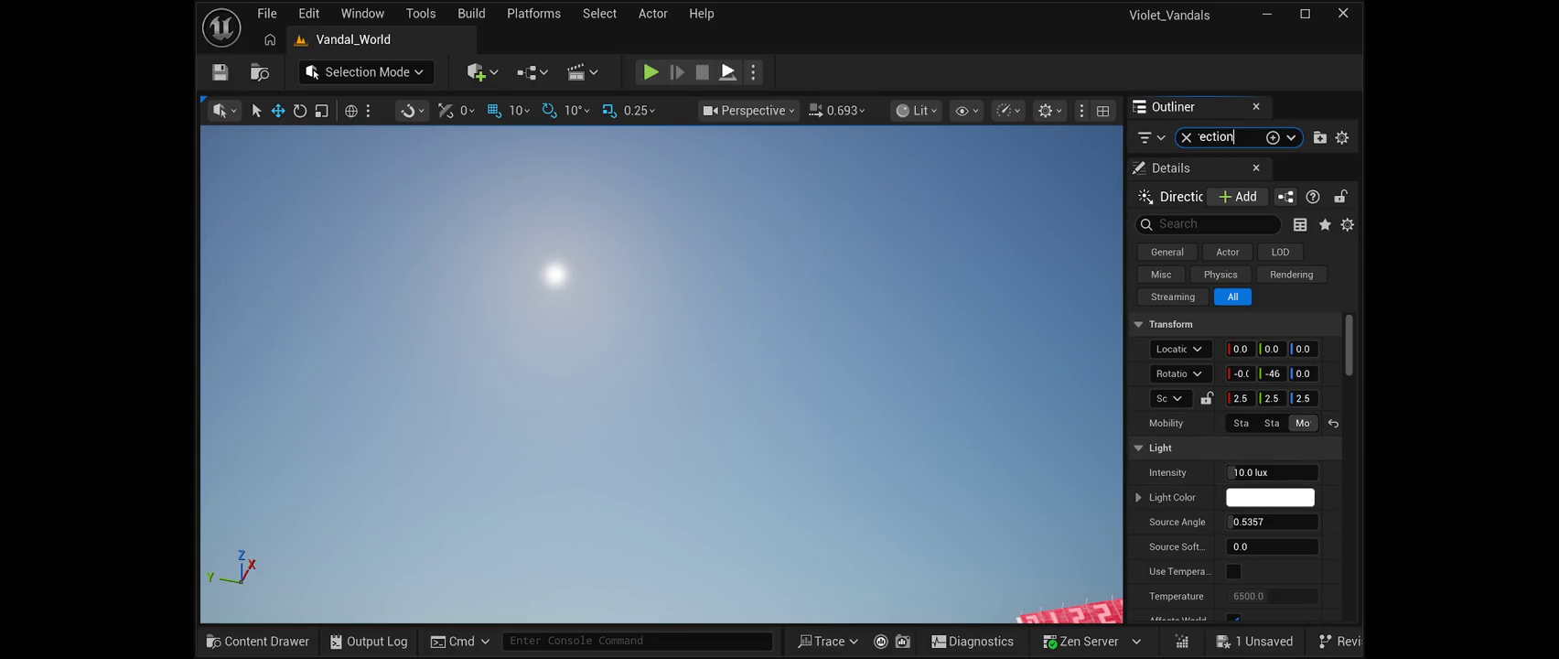
click(728, 72)
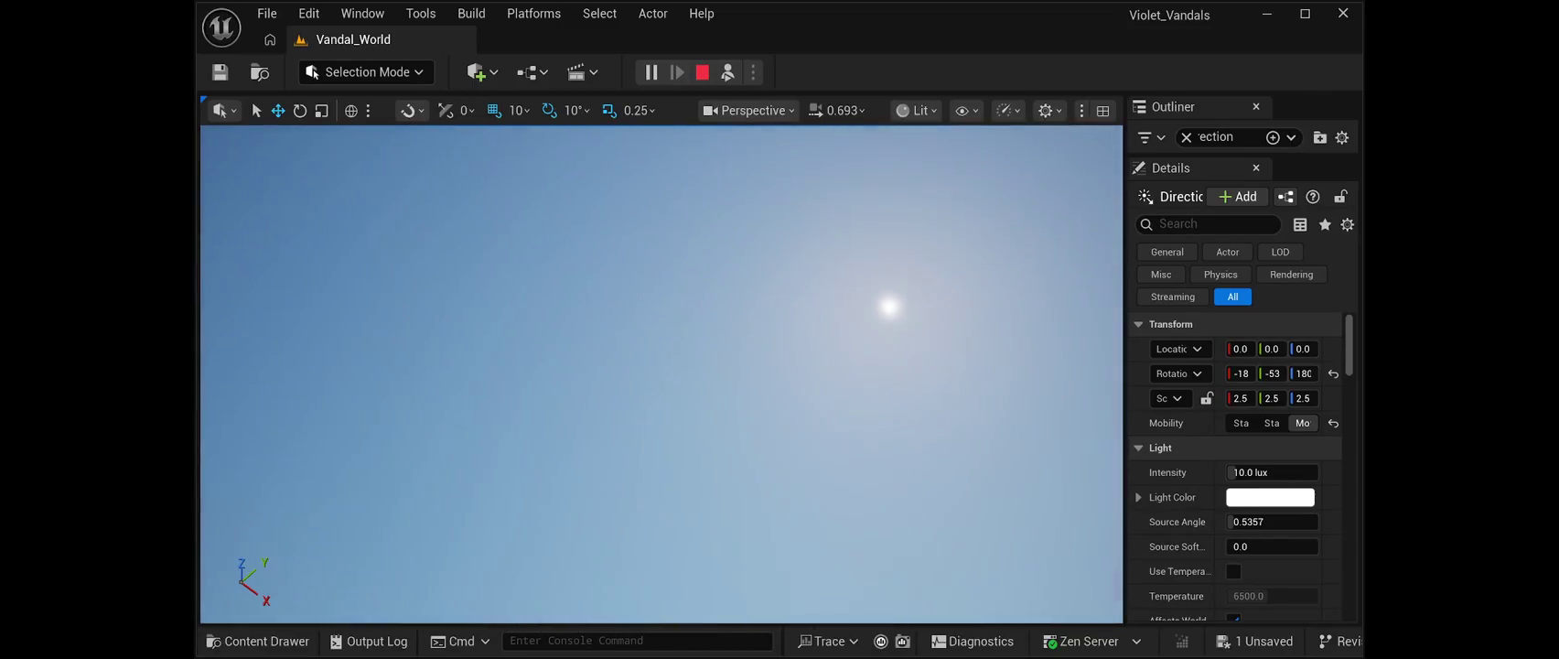
Stop the play-in-editor session to return to the editor viewport.
key(Escape)
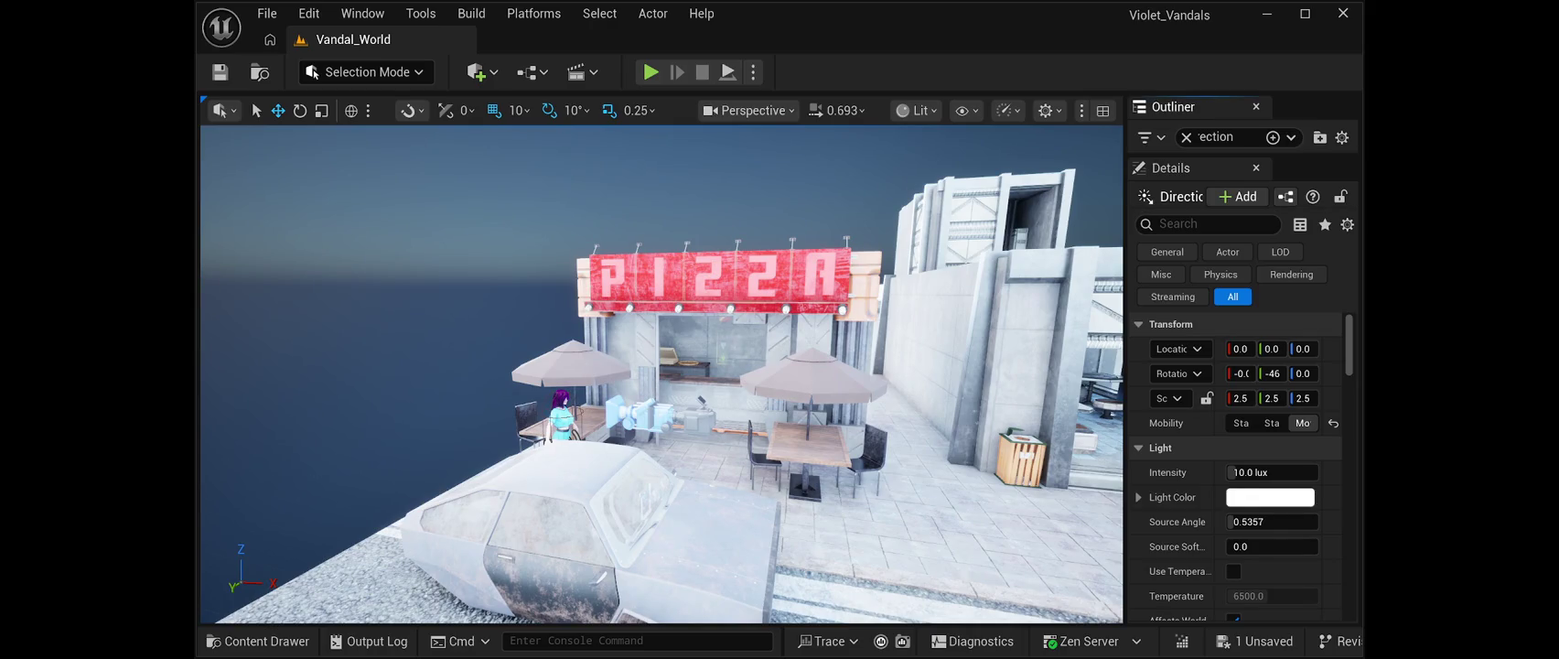
Search the Outliner for 'skylight' and select the SkyLight actor.
click(1227, 137)
key(BackSpace)
key(BackSpace)
key(BackSpace)
text(skylight)
key(Return)
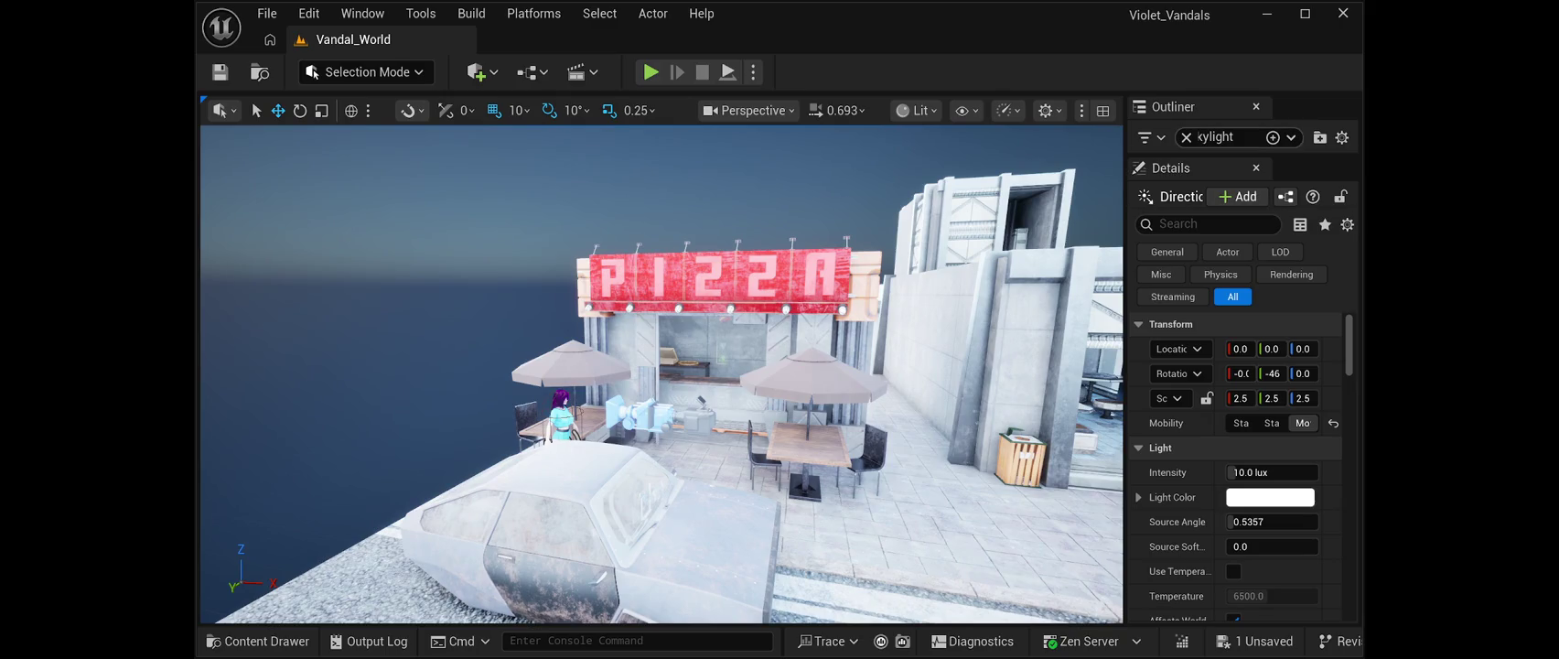
drag(1244, 156, 1245, 340)
click(1267, 207)
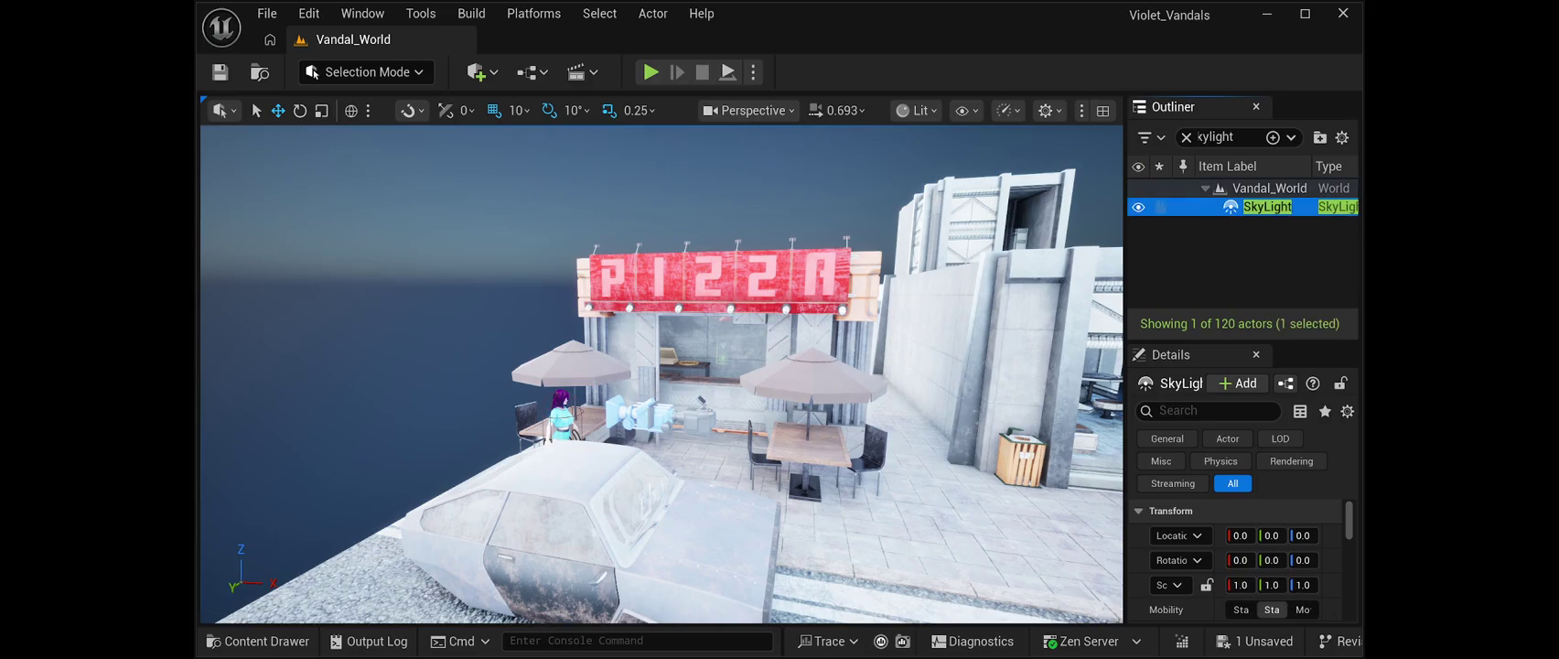
Turn on Real Time Capture for the SkyLight, save the level, and launch Play In Editor.
scroll(1235, 559, down, 5)
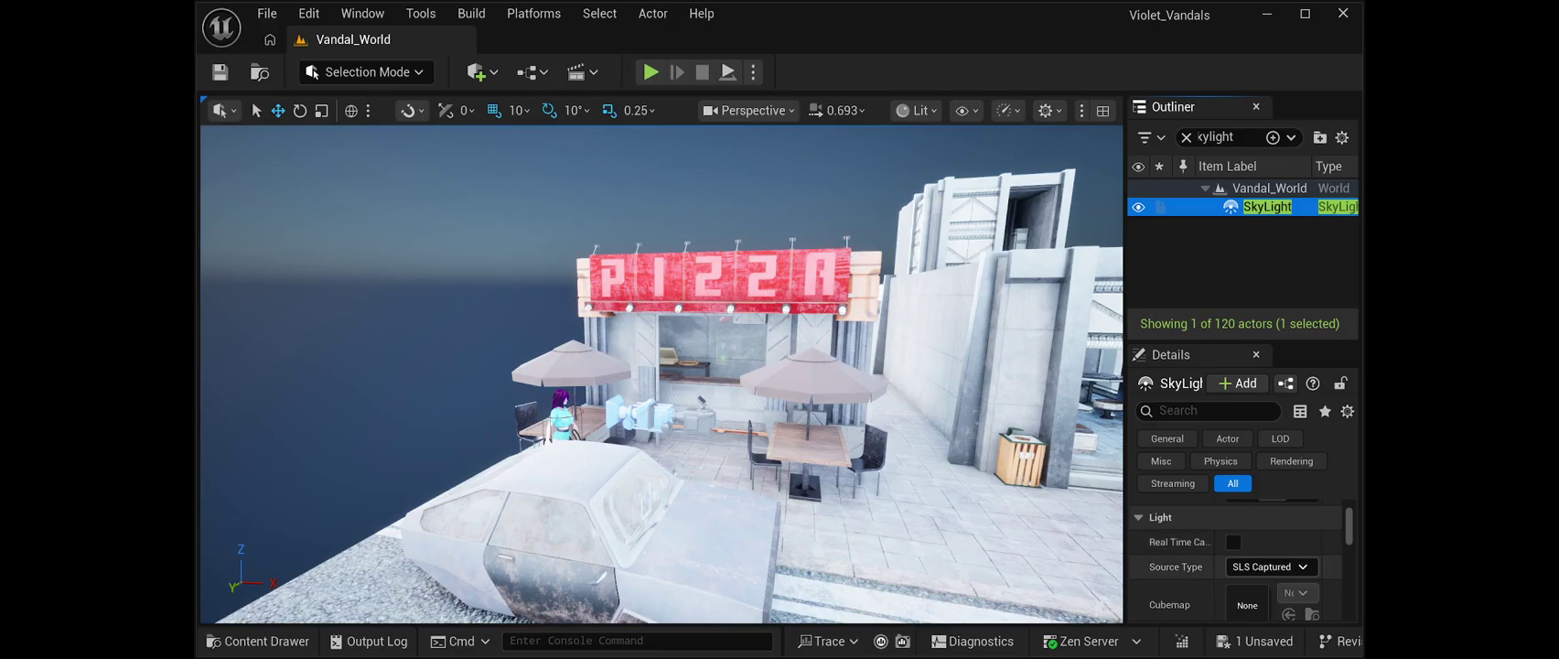
drag(1125, 366, 1023, 366)
click(1171, 519)
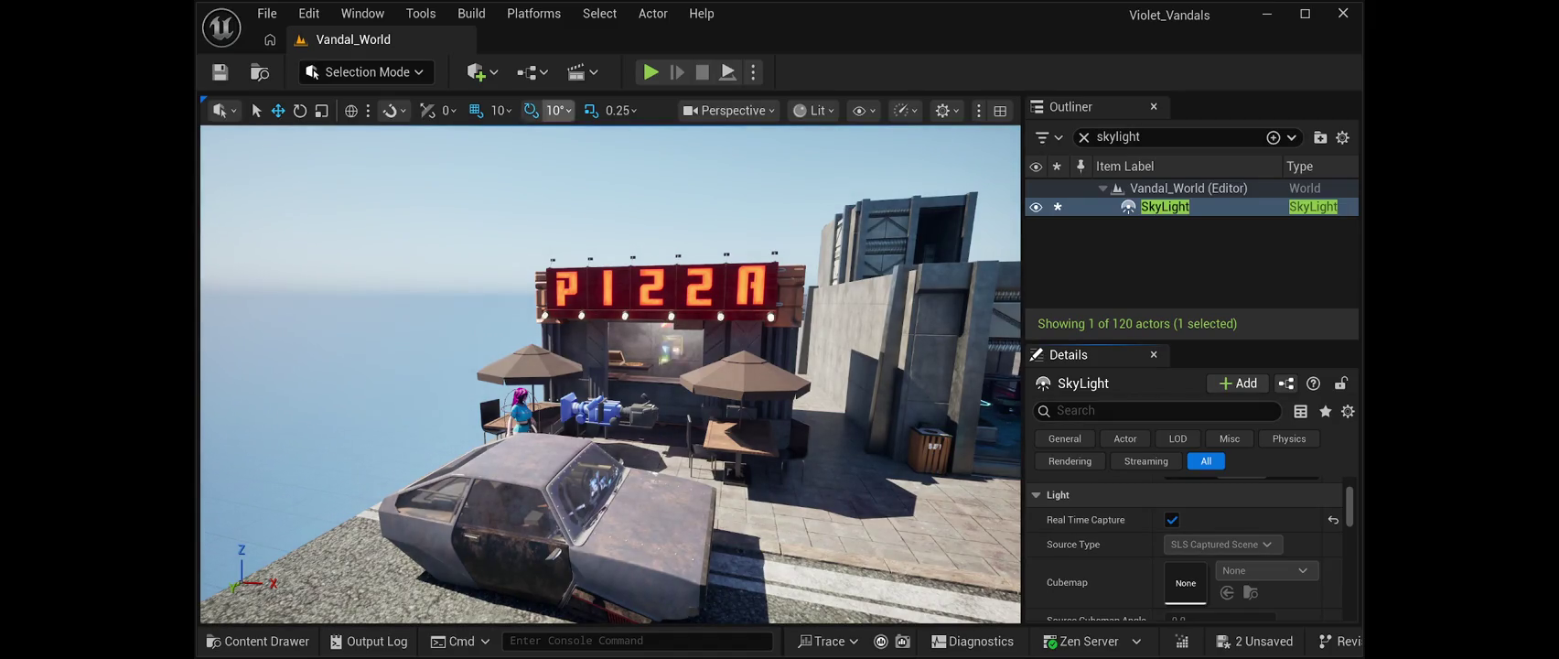
click(220, 72)
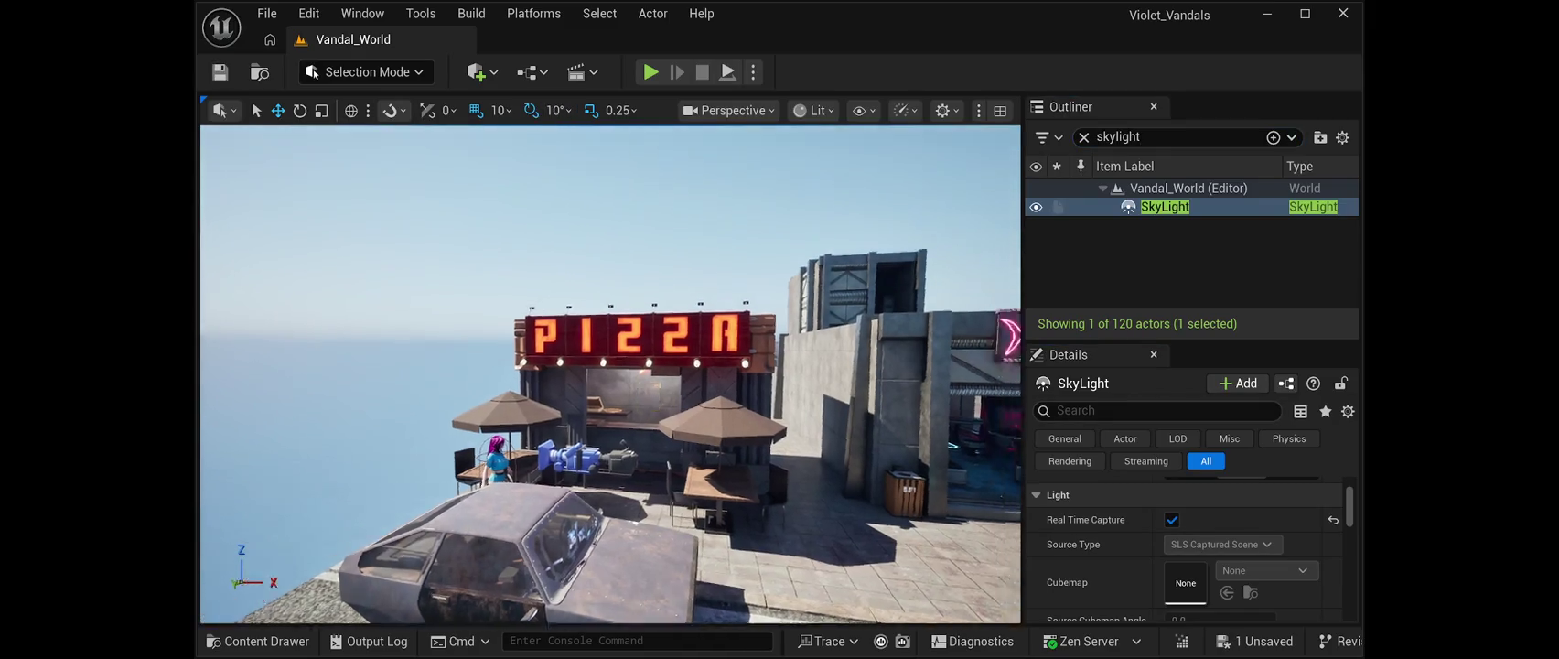
key(alt+p)
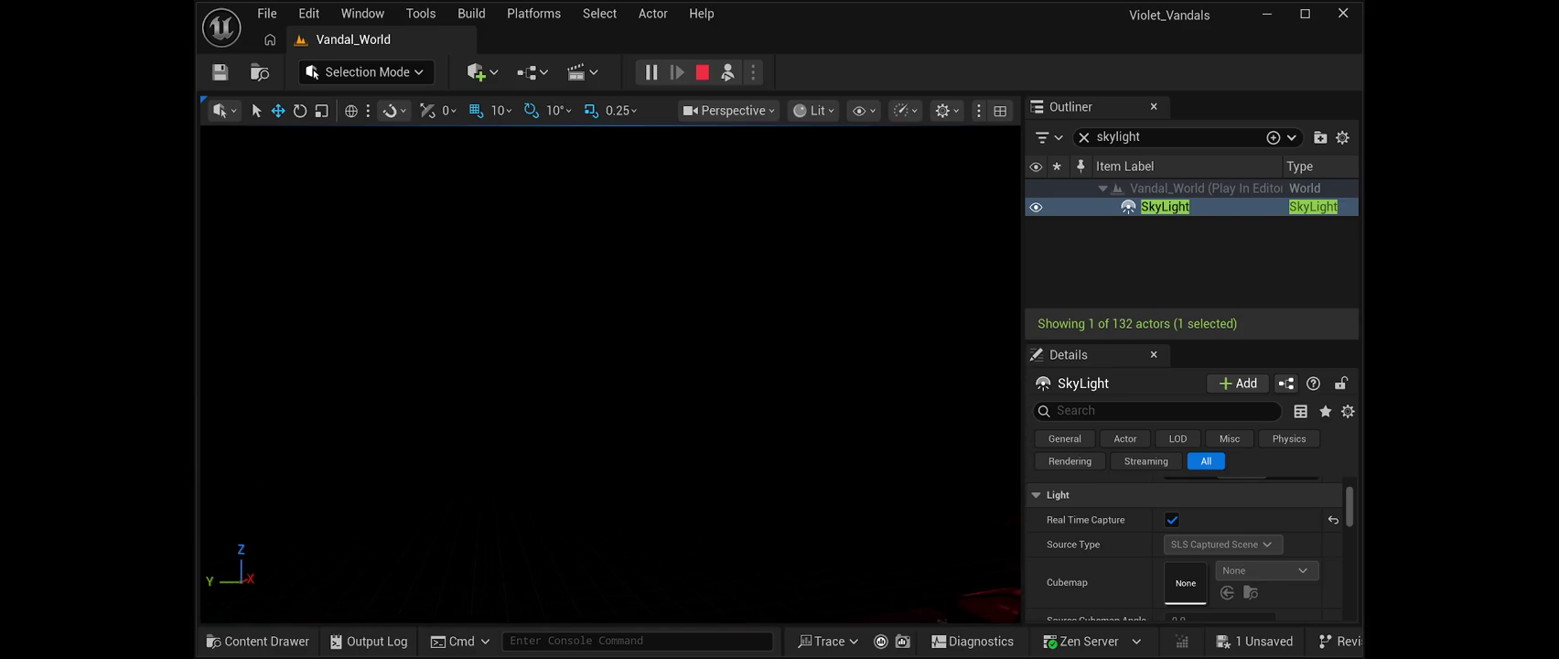
End the Play In Editor session to resume editing the daylit level.
key(Escape)
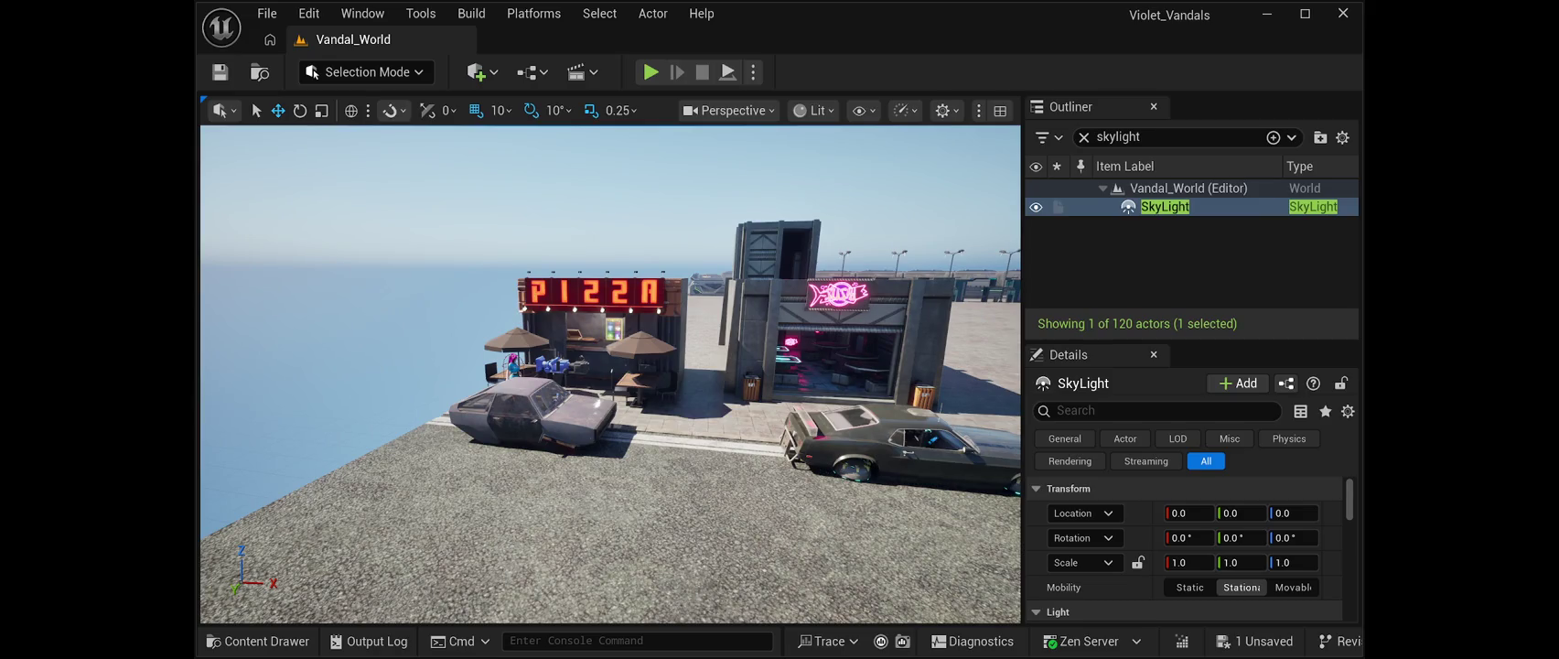
Fly the camera along the street, then start another Play In Editor test with Alt+P.
key(f)
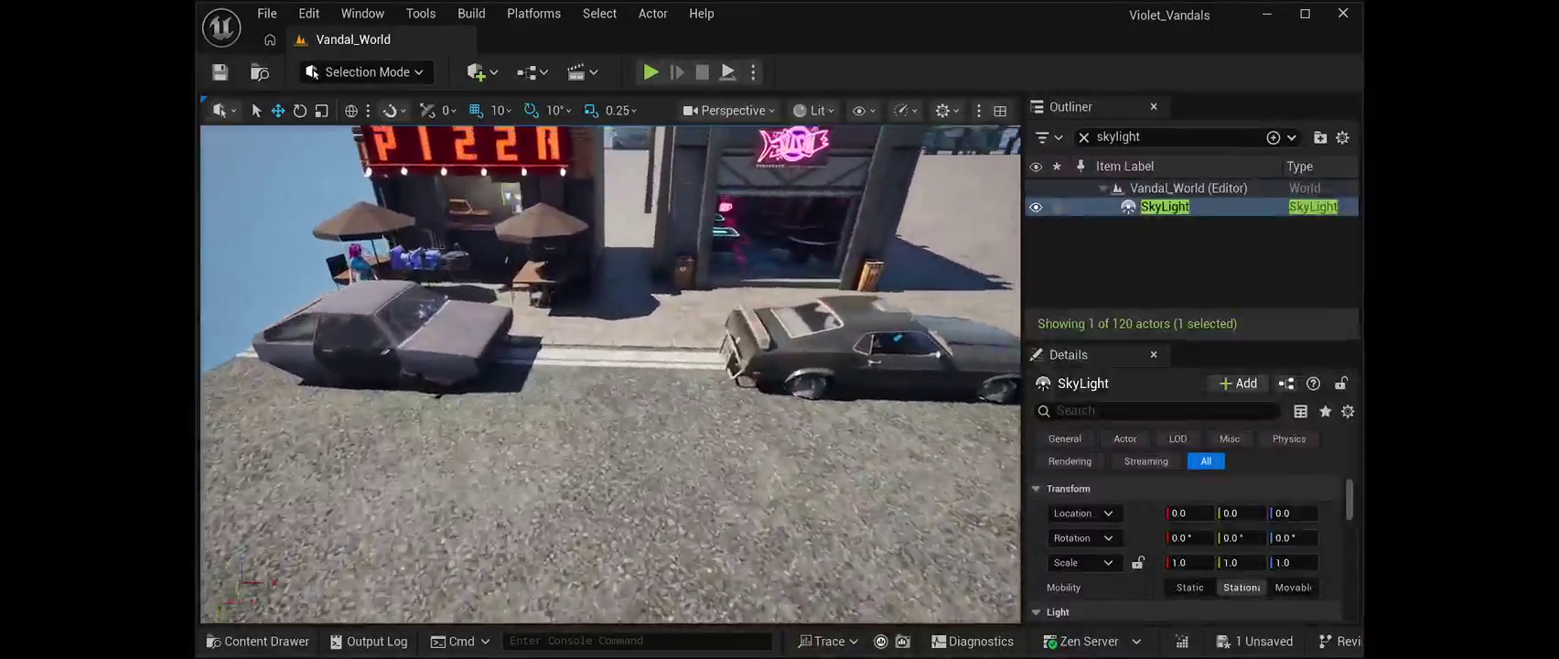
key(alt+p)
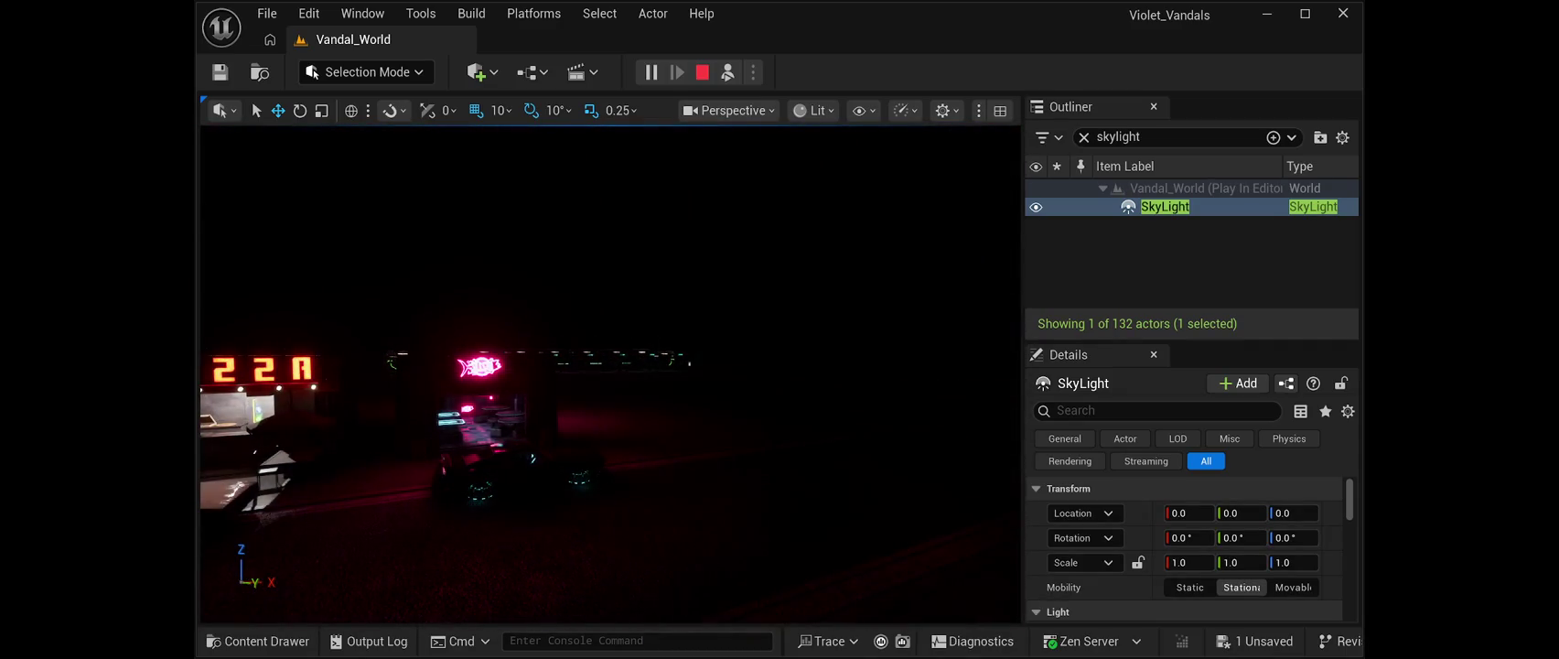
Stop the play test to return to the daylit editor view.
key(Escape)
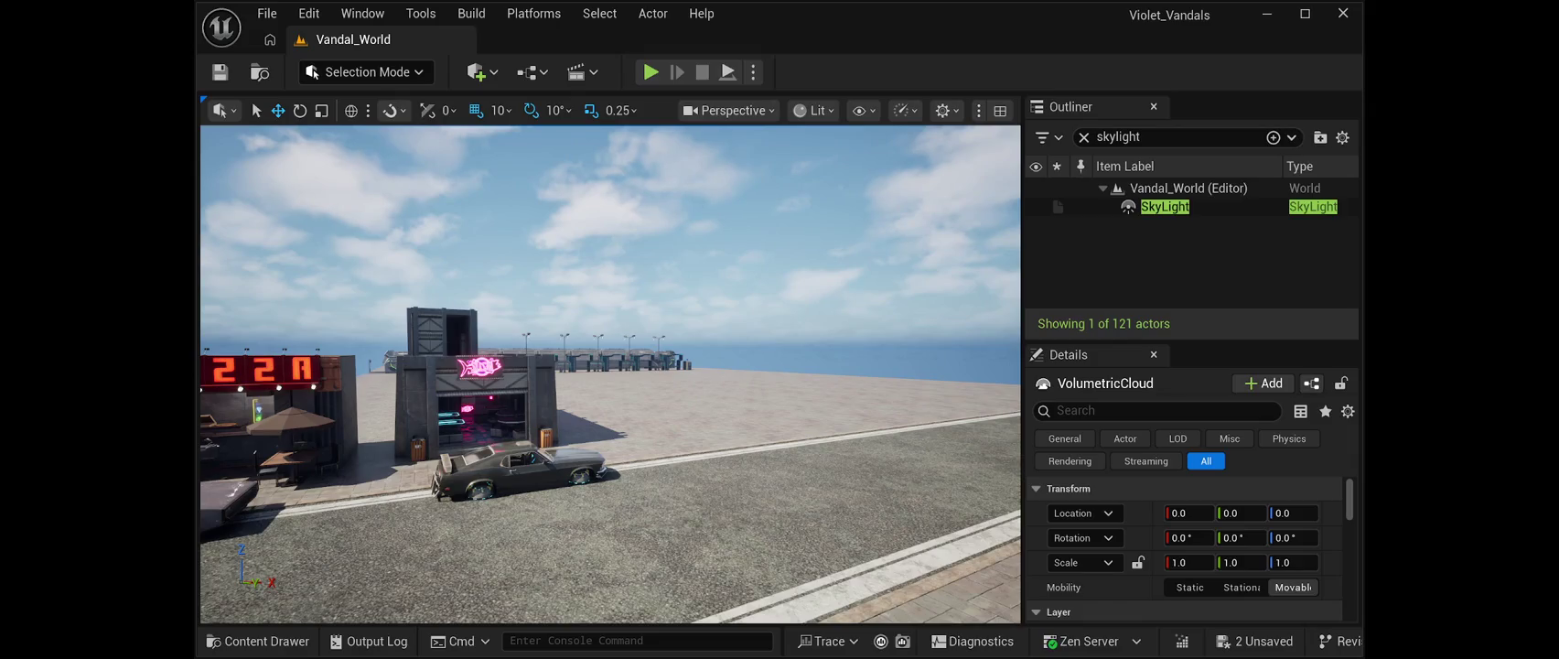
Turn the view up toward the new volumetric clouds, deselect the cloud actor, and save the level.
drag(610, 411, 778, 376)
mouse_move(610, 412)
mouse_down()
mouse_move(600, 311)
mouse_move(594, 412)
mouse_move(513, 366)
mouse_move(550, 488)
mouse_up()
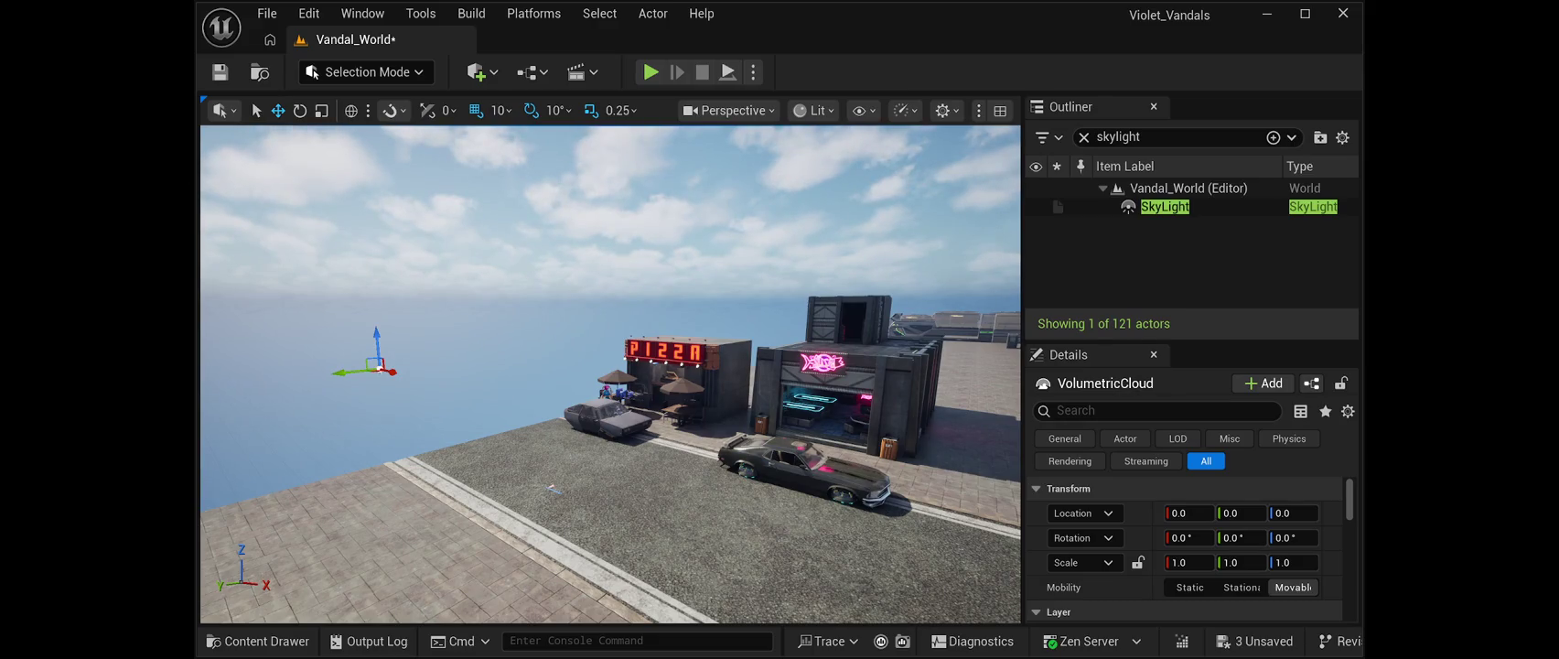
key(Escape)
key(ctrl+s)
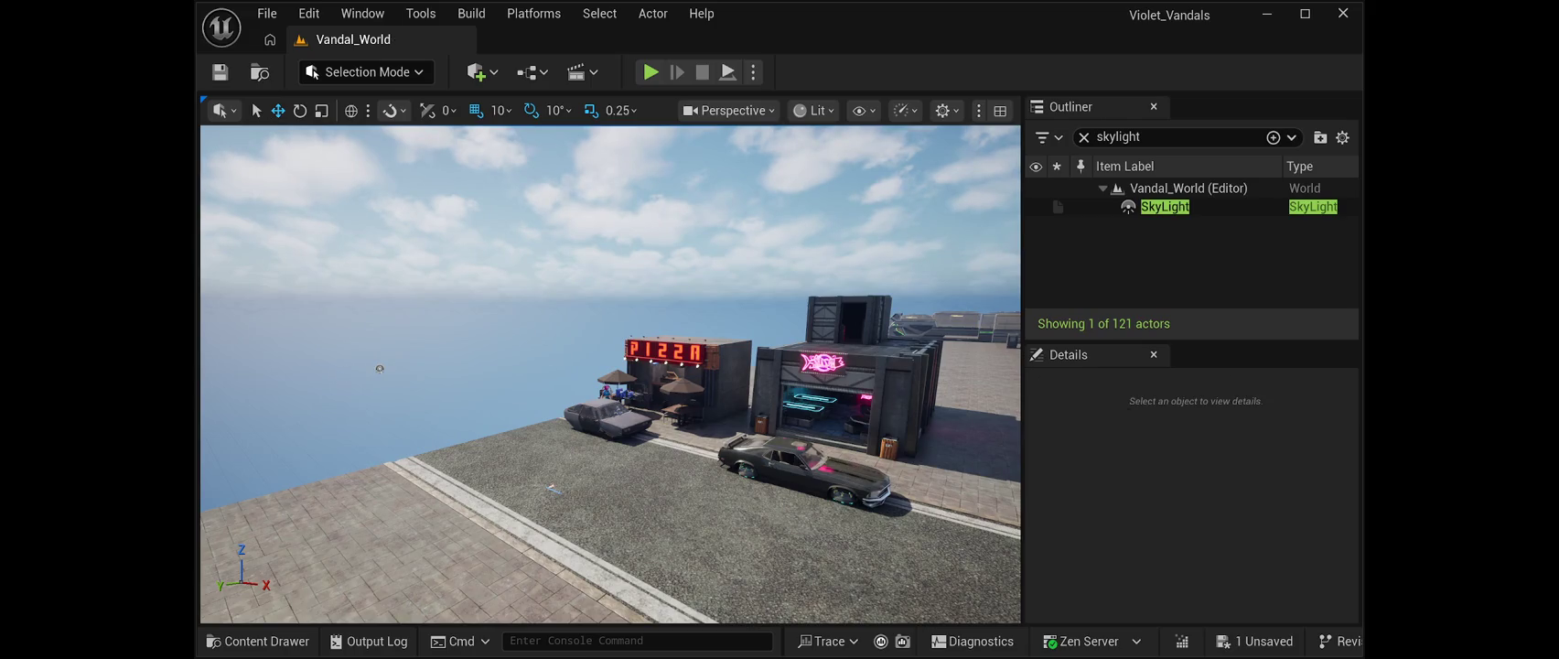
Play-test the level with Alt+P to watch the clouded sky turn purple at dusk.
key(alt+p)
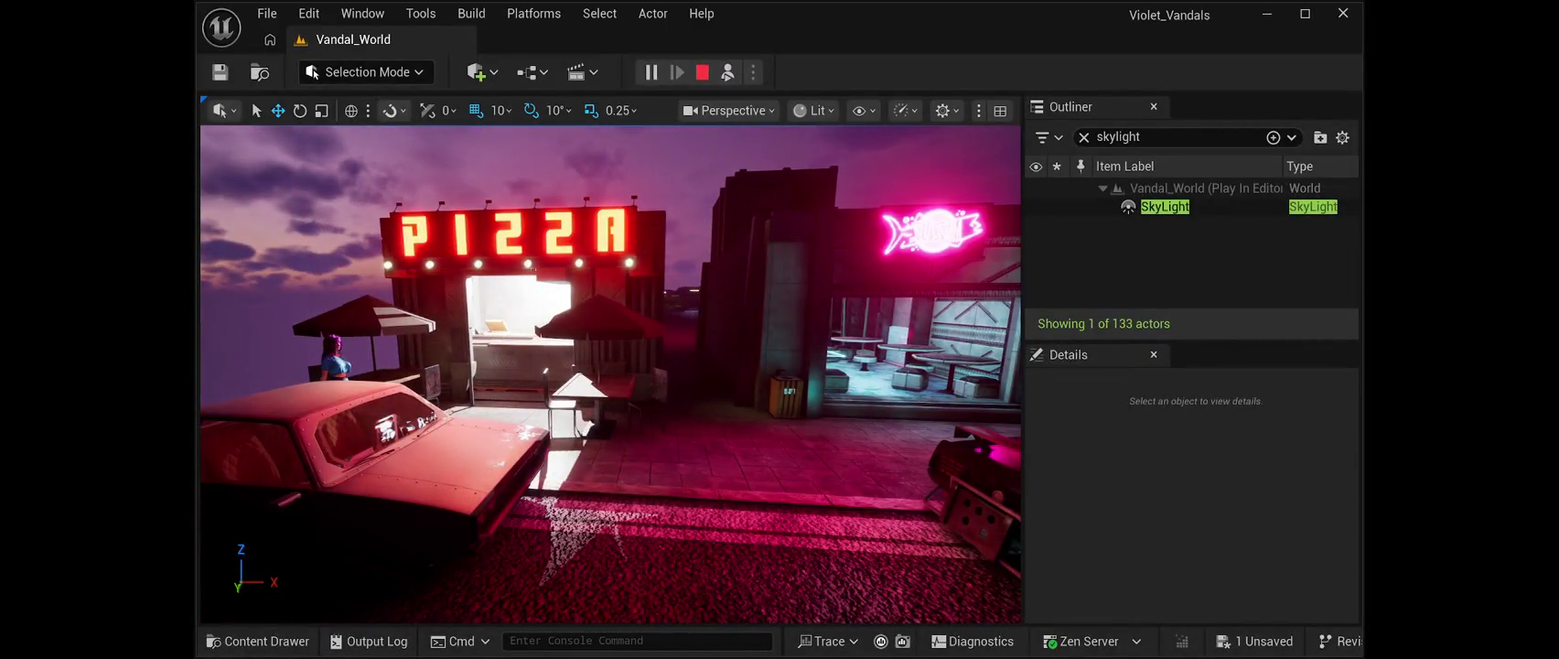
Stop the current play test, then launch a new one to check the night lighting.
key(Escape)
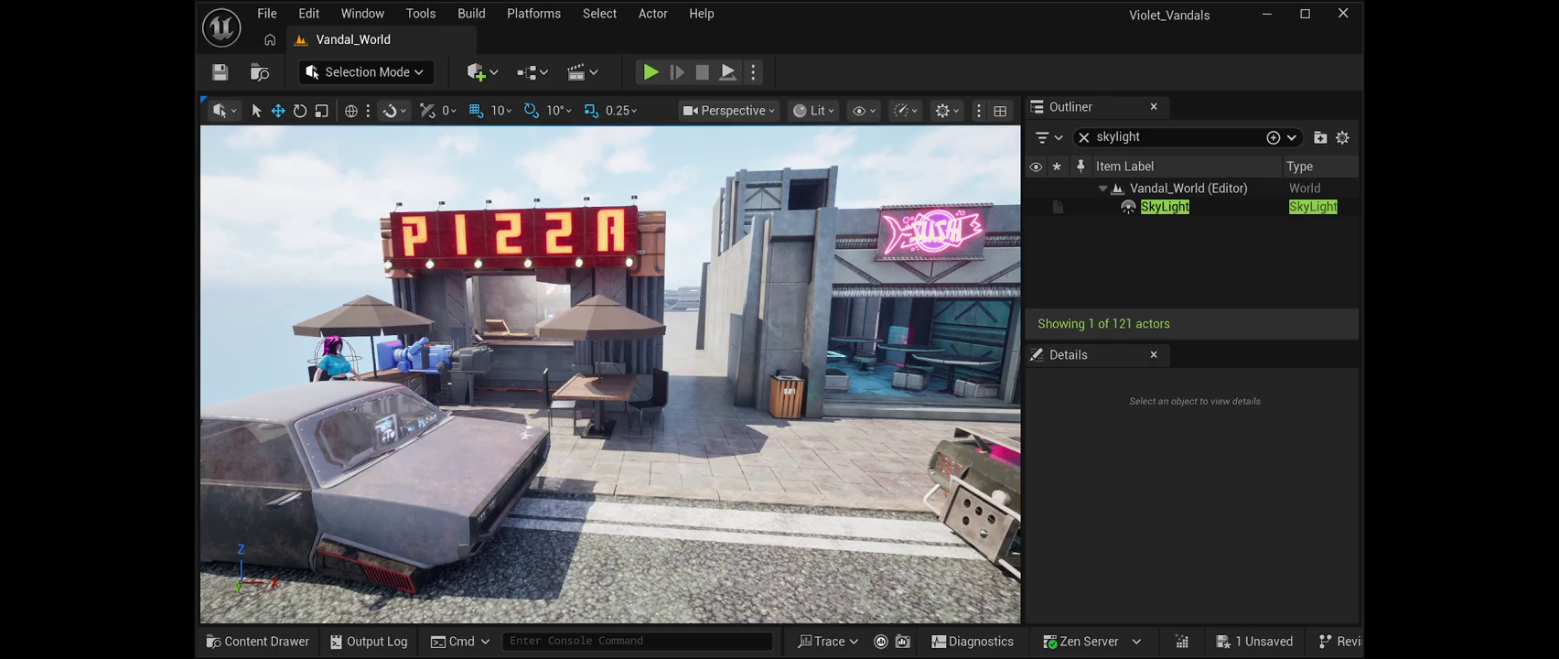
click(728, 73)
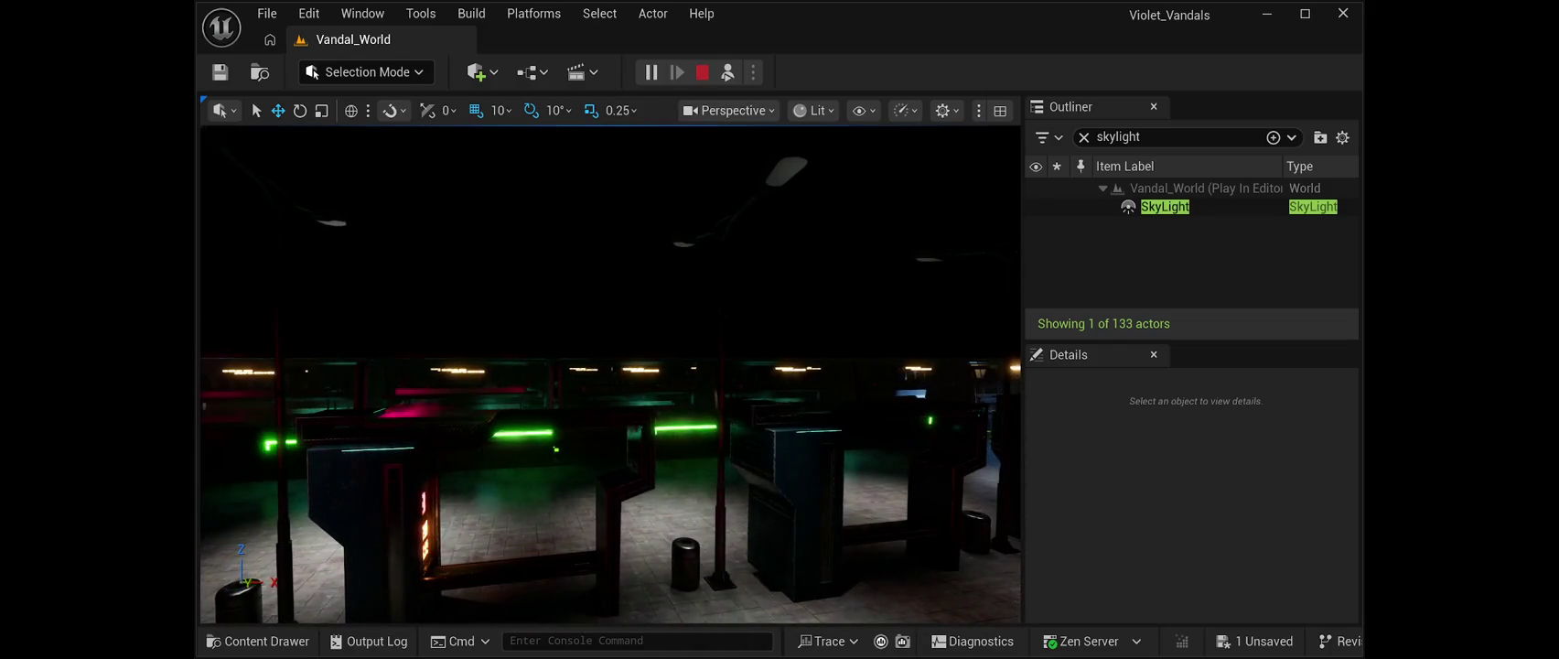
End the play session and move the view down the platform toward the street lamps.
key(Escape)
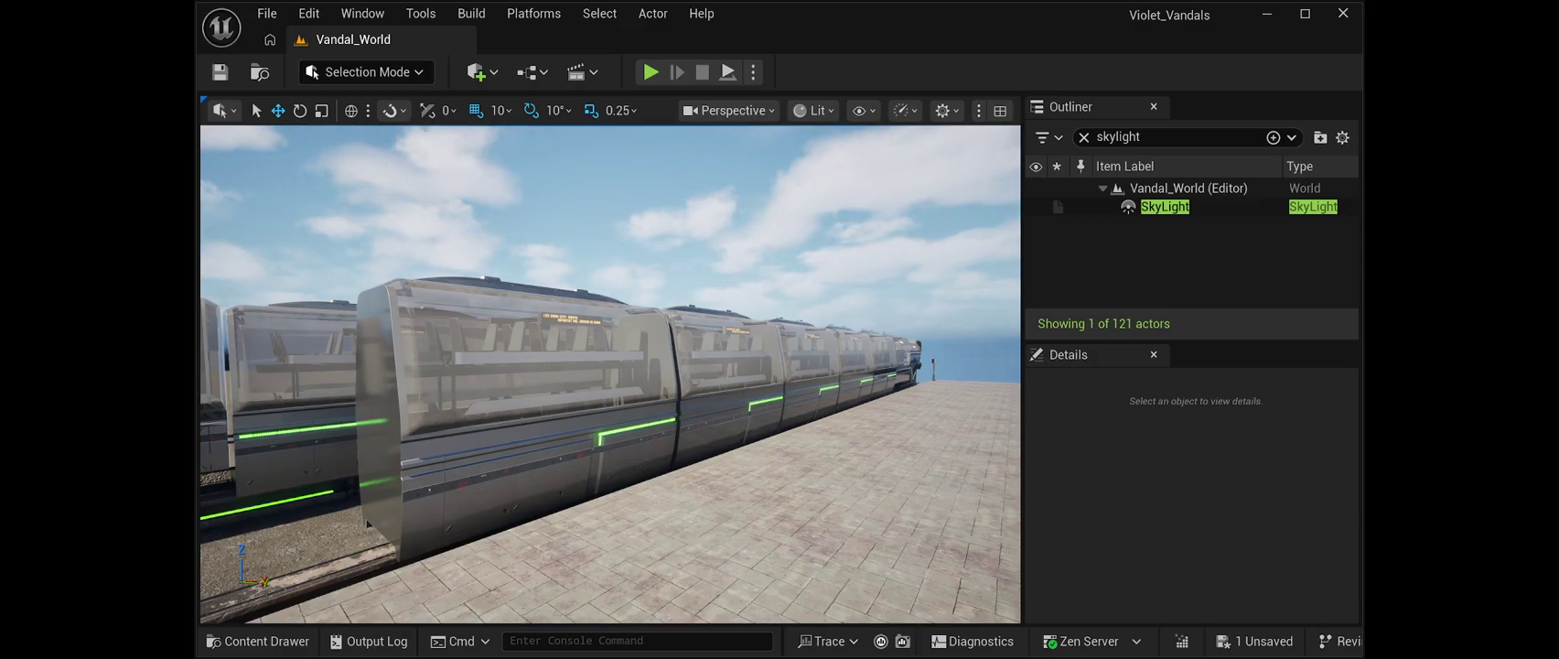
mouse_move(611, 374)
mouse_down()
mouse_move(549, 366)
mouse_move(549, 311)
mouse_move(503, 270)
mouse_up()
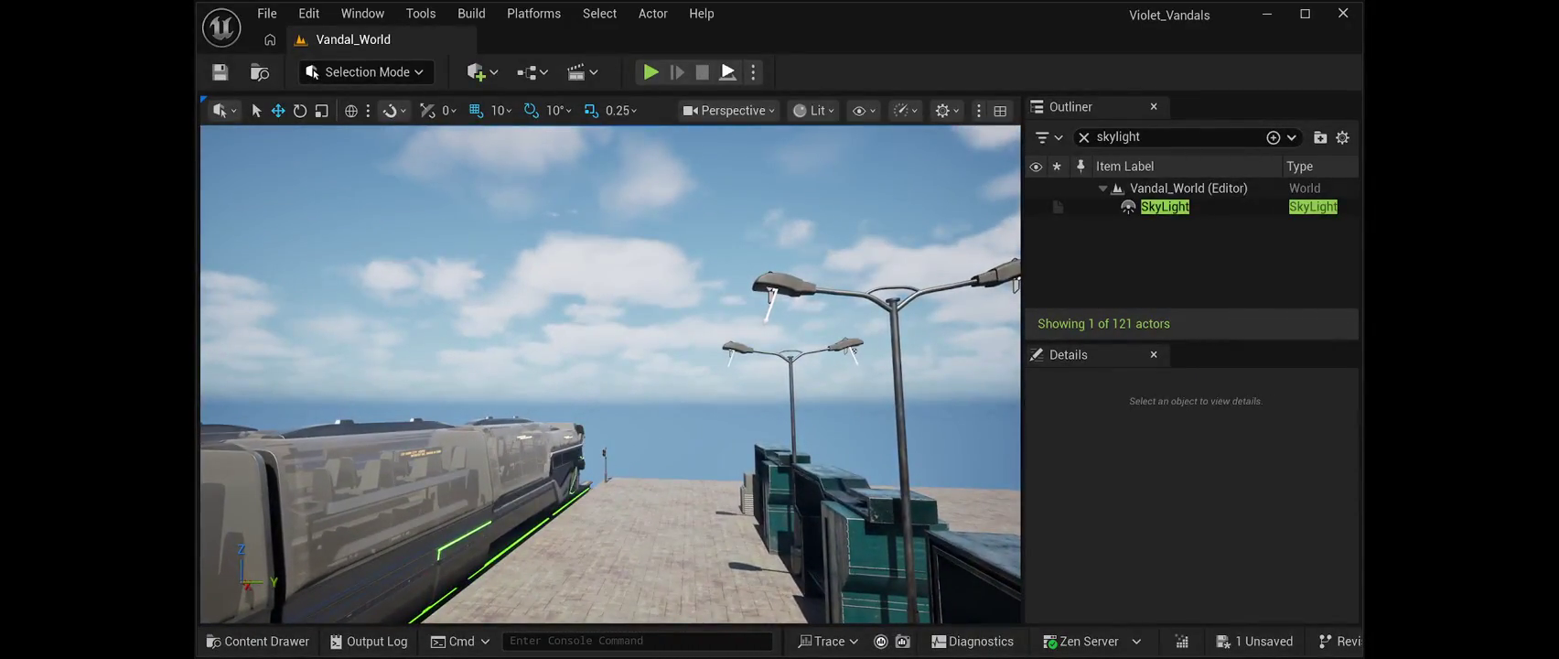
Play Vandal_World again from the street-lamp platform under the pink dusk sky, filling the window.
key(alt+p)
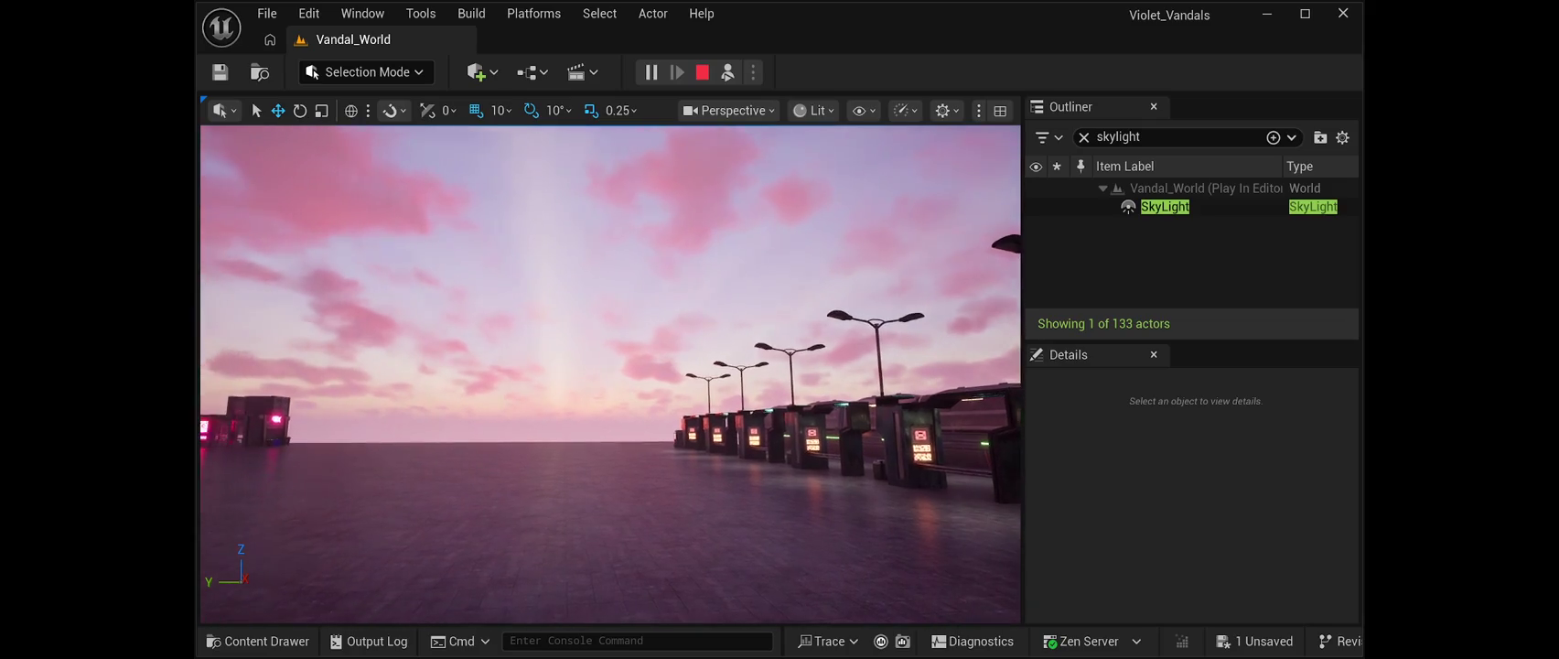
key(F11)
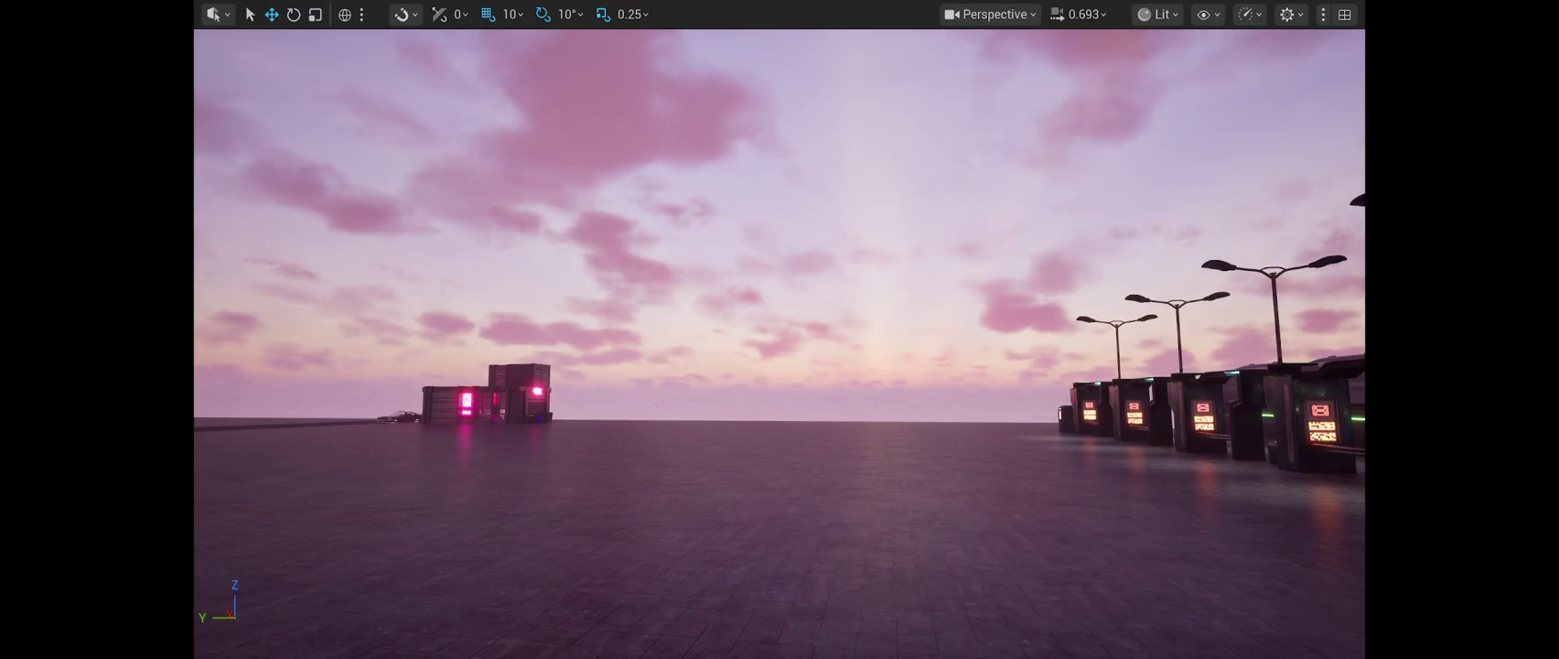
Bring the panels back, maximize the editor window, then expand the level view to fill it again.
key(F11)
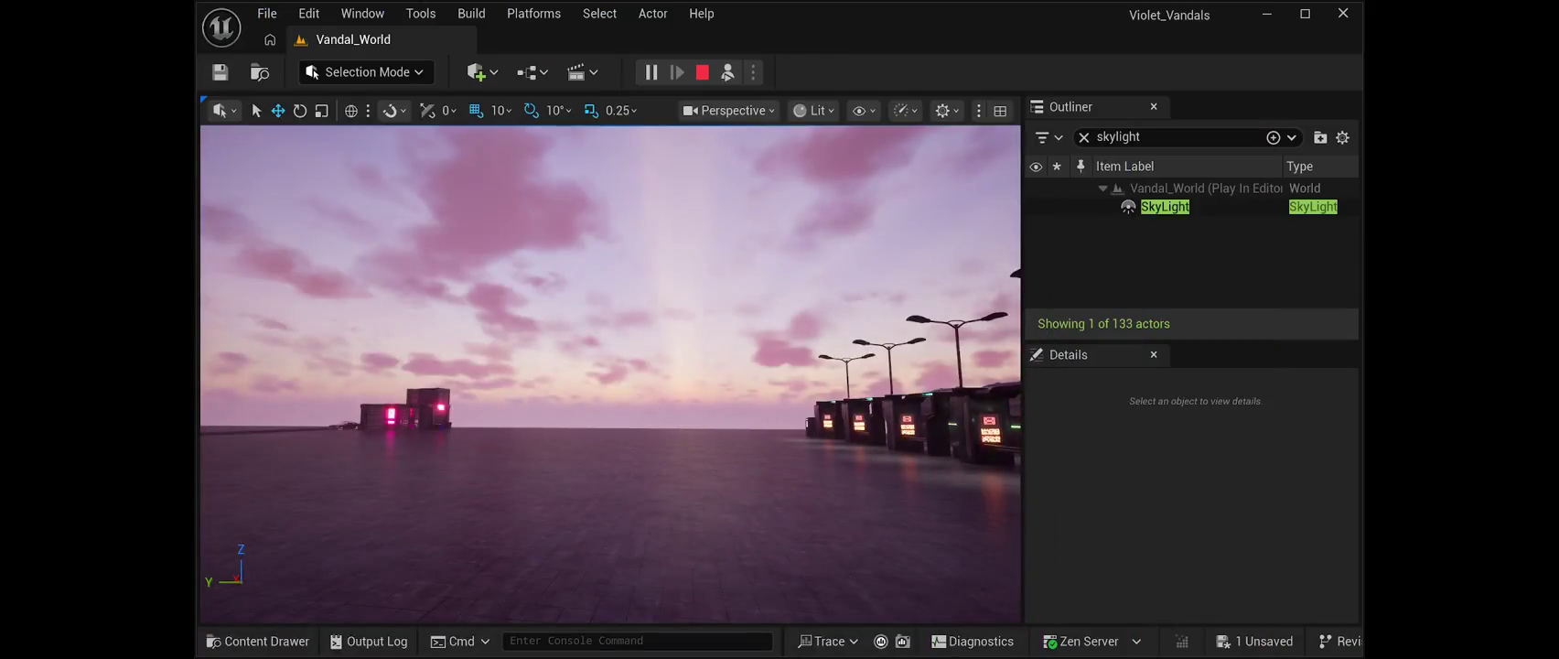
click(1305, 14)
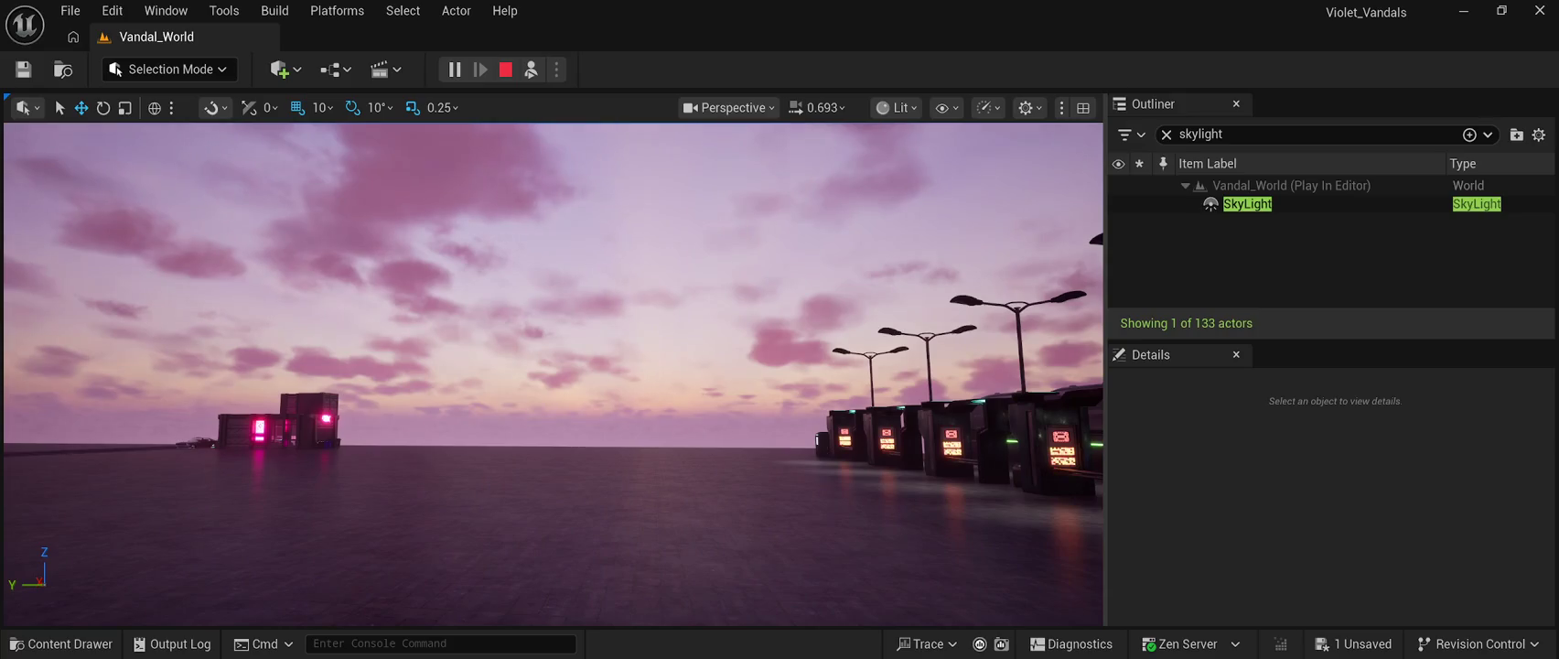
key(F11)
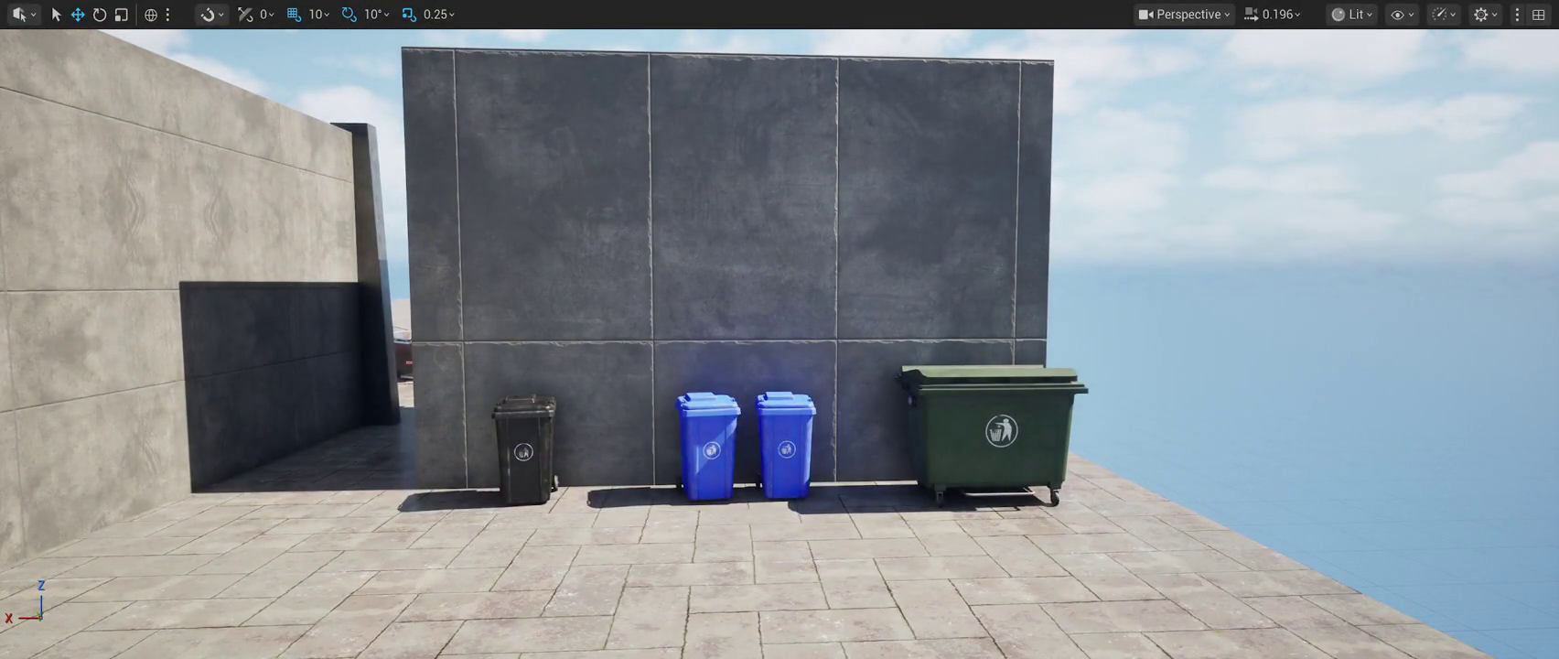
key(F11)
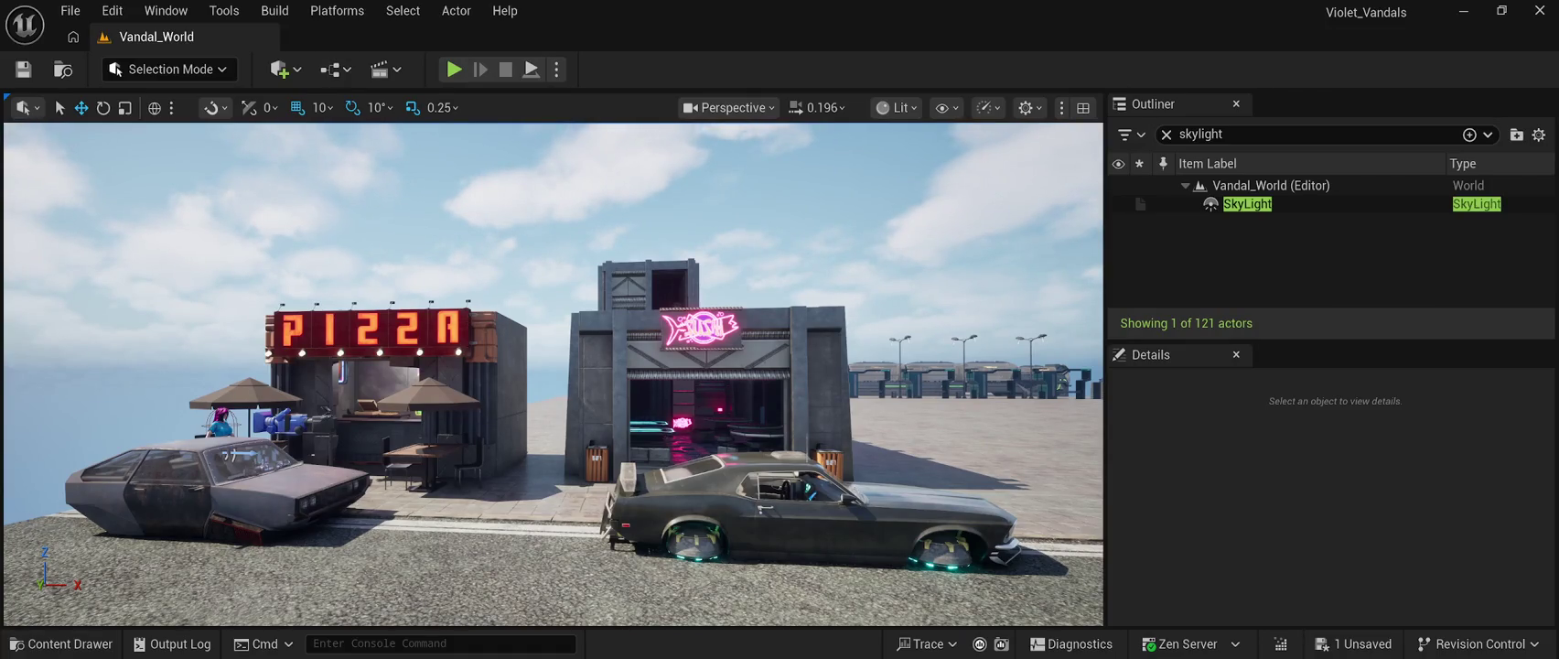
Clear the 'skylight' Outliner search so all 121 actors are listed.
click(1226, 134)
key(ctrl+a)
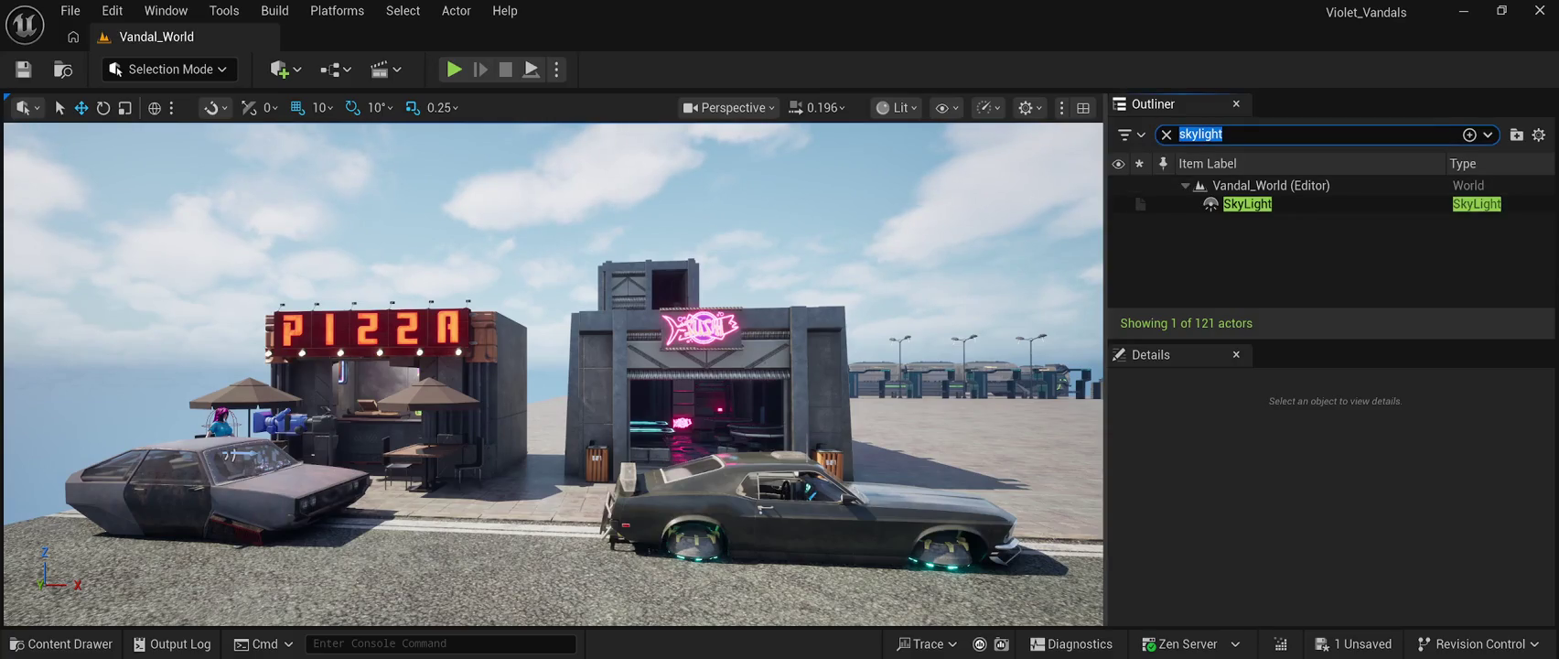
key(BackSpace)
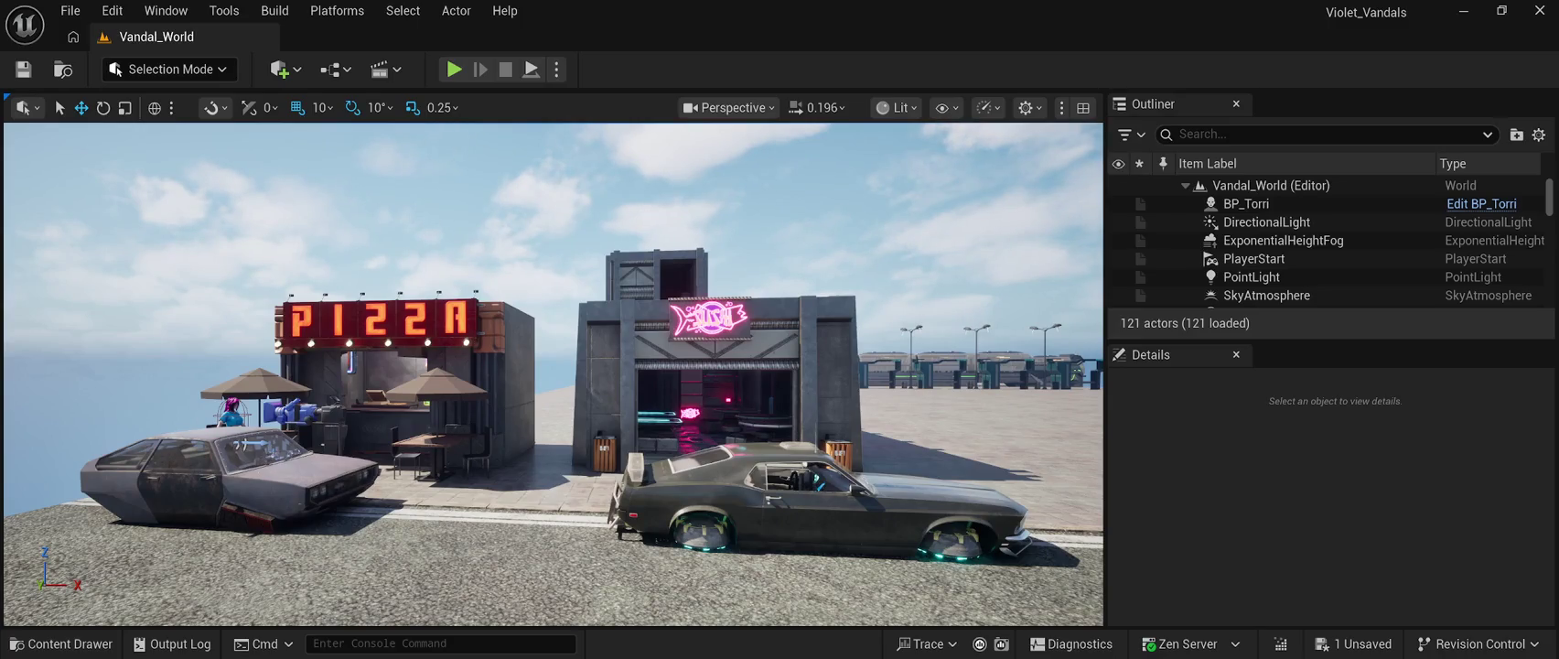
scroll(1327, 254, down, 2)
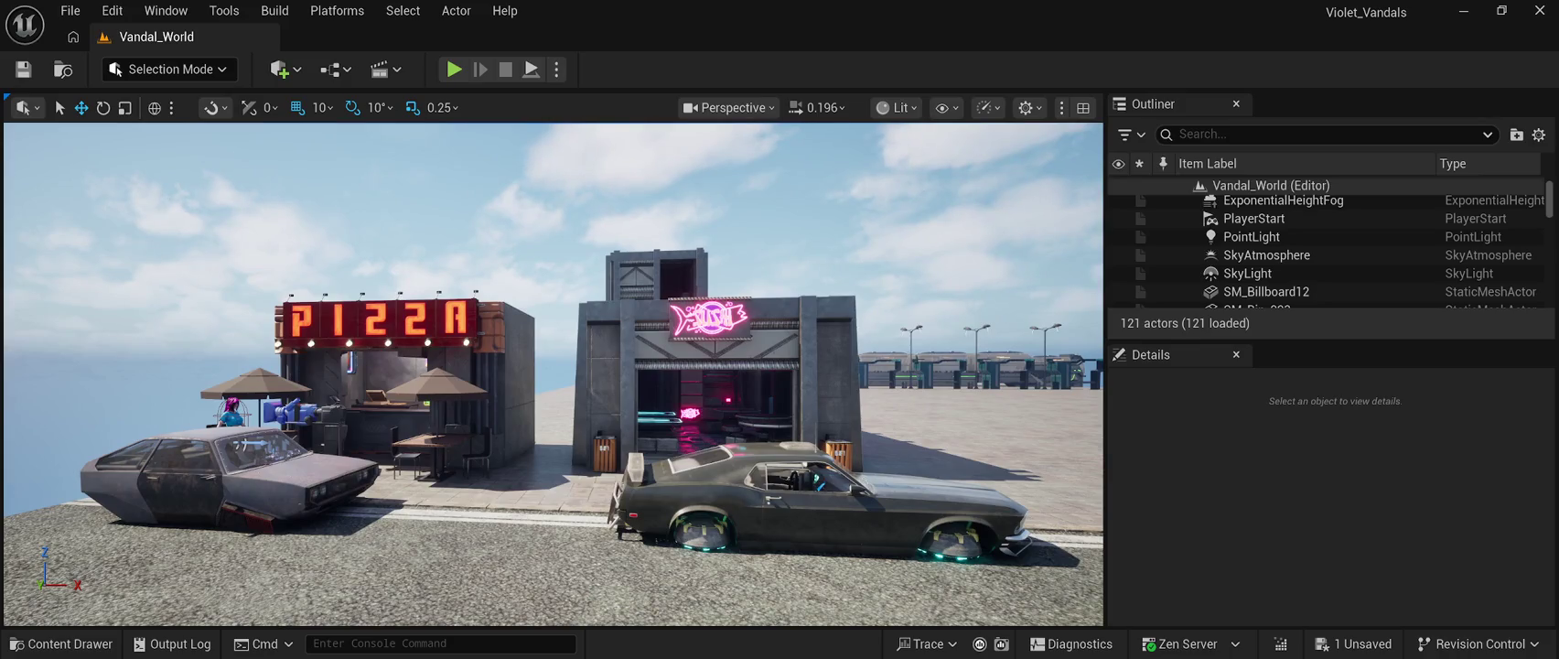
scroll(1327, 247, down, 5)
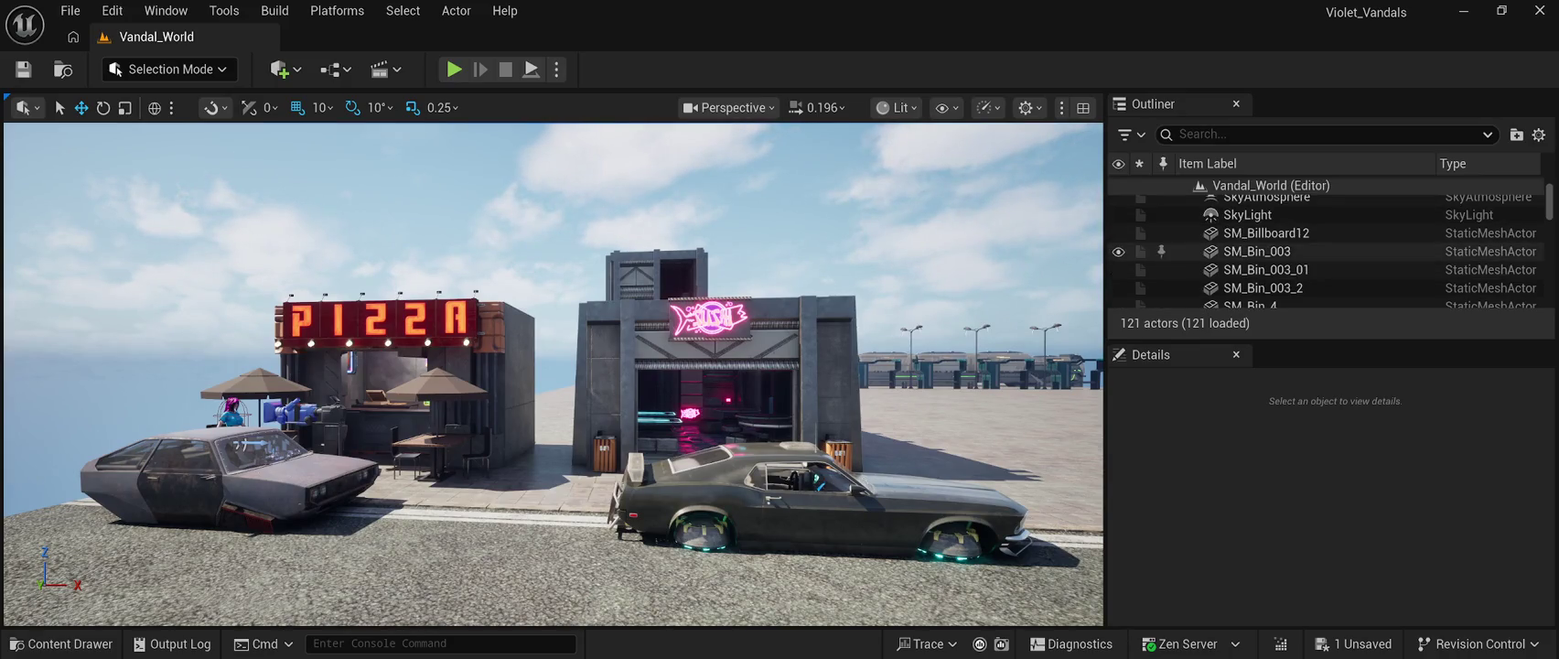
scroll(1327, 251, down, 10)
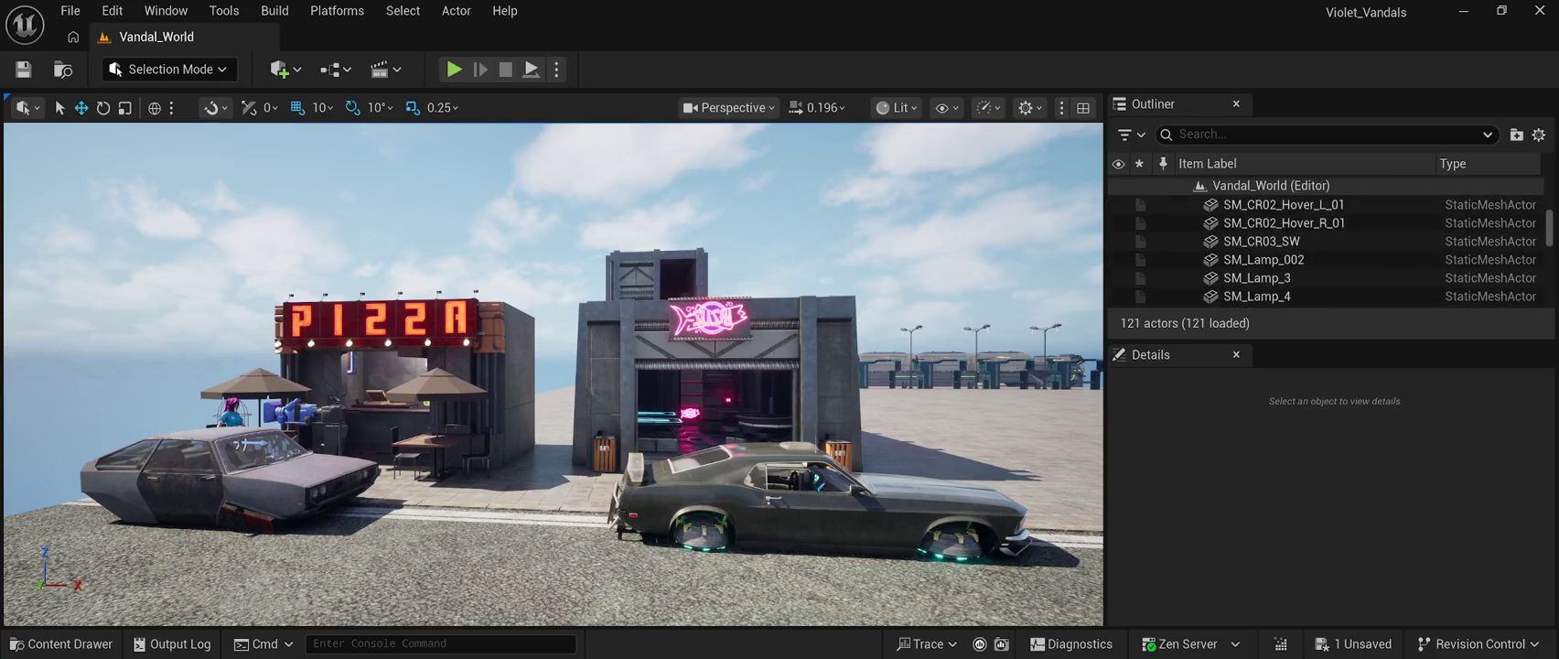
scroll(1327, 263, down, 10)
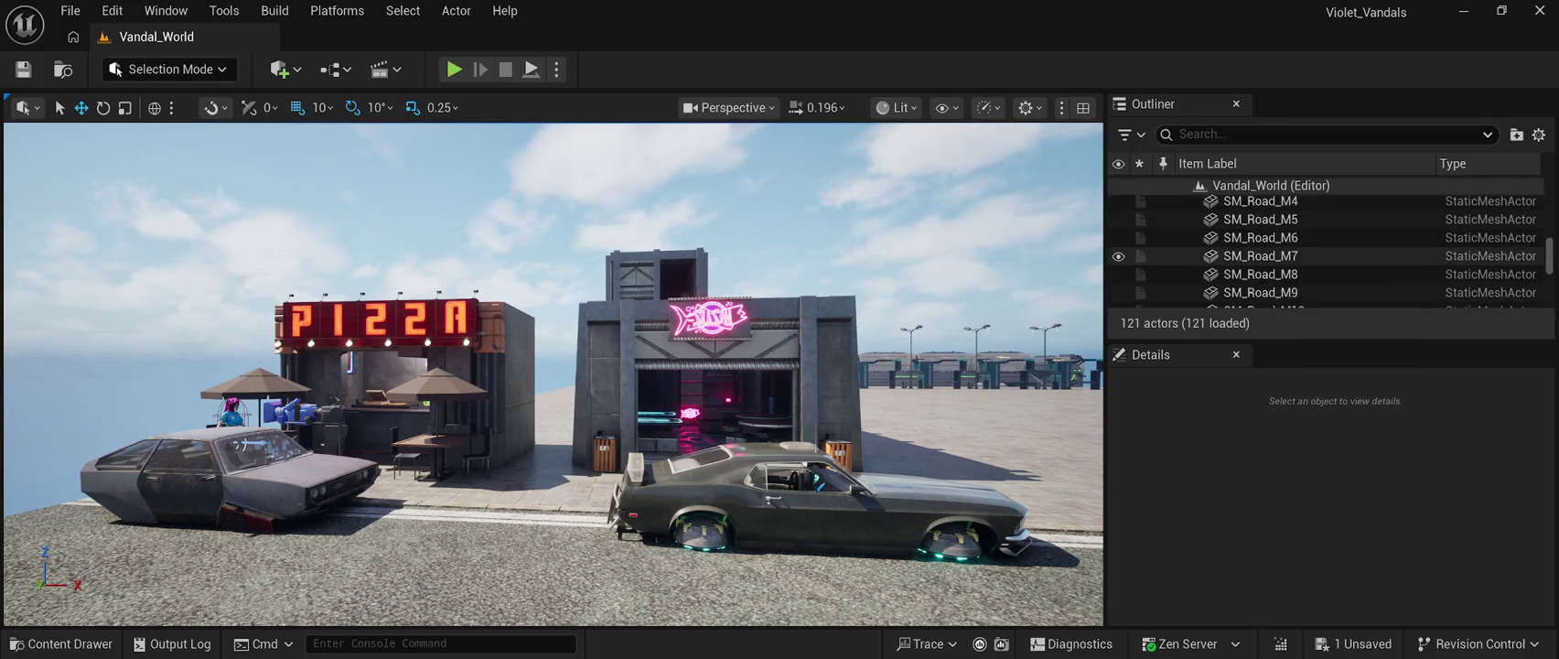
scroll(1327, 262, down, 10)
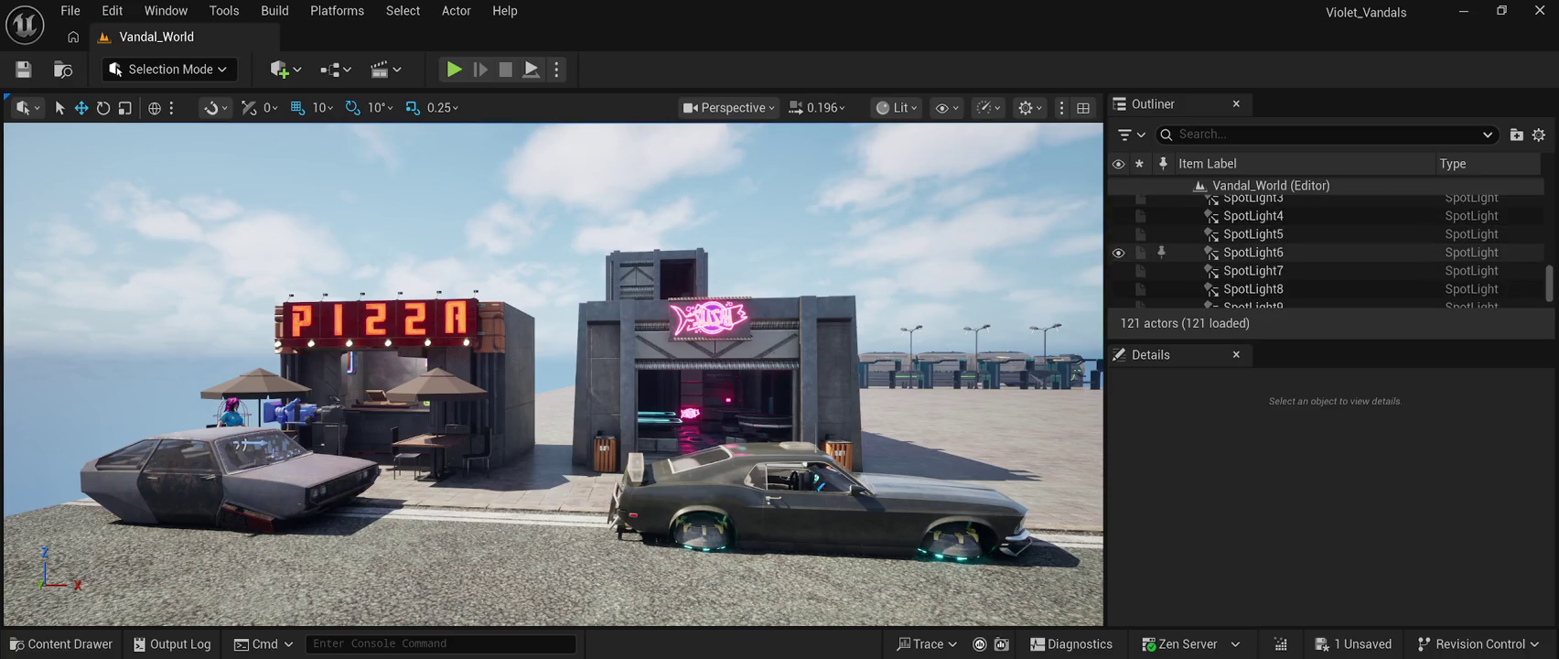
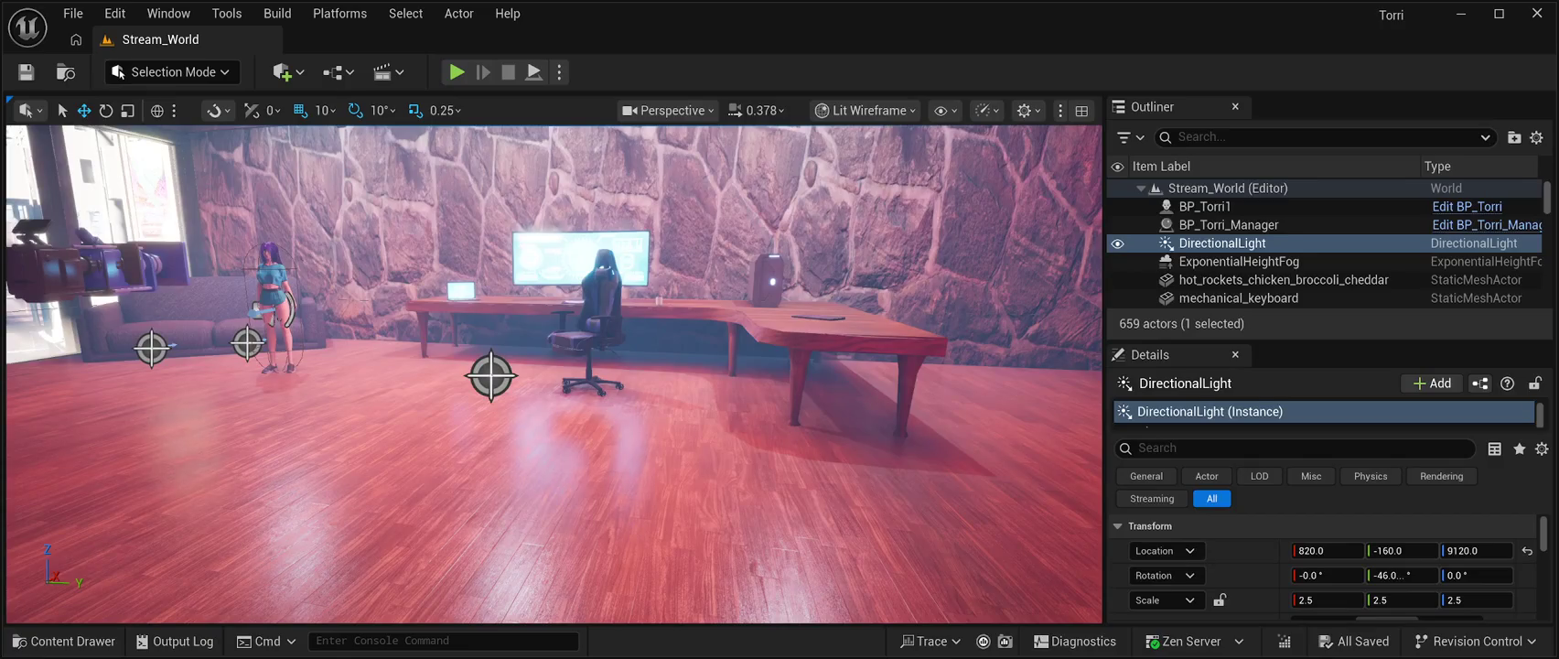
Set the DirectionalLight Mobility to Movable, review its light settings, and start Play In Editor.
scroll(1322, 567, down, 2)
click(1450, 537)
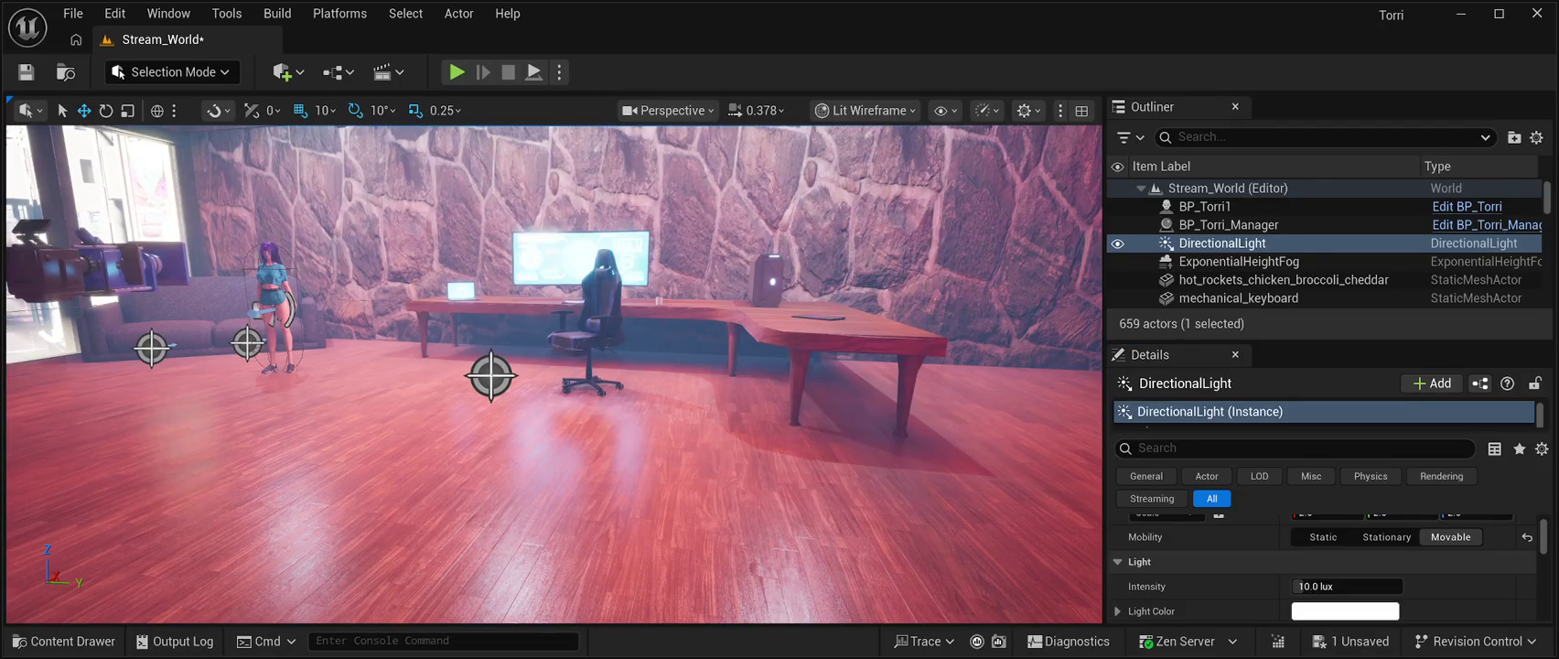
scroll(1323, 568, down, 3)
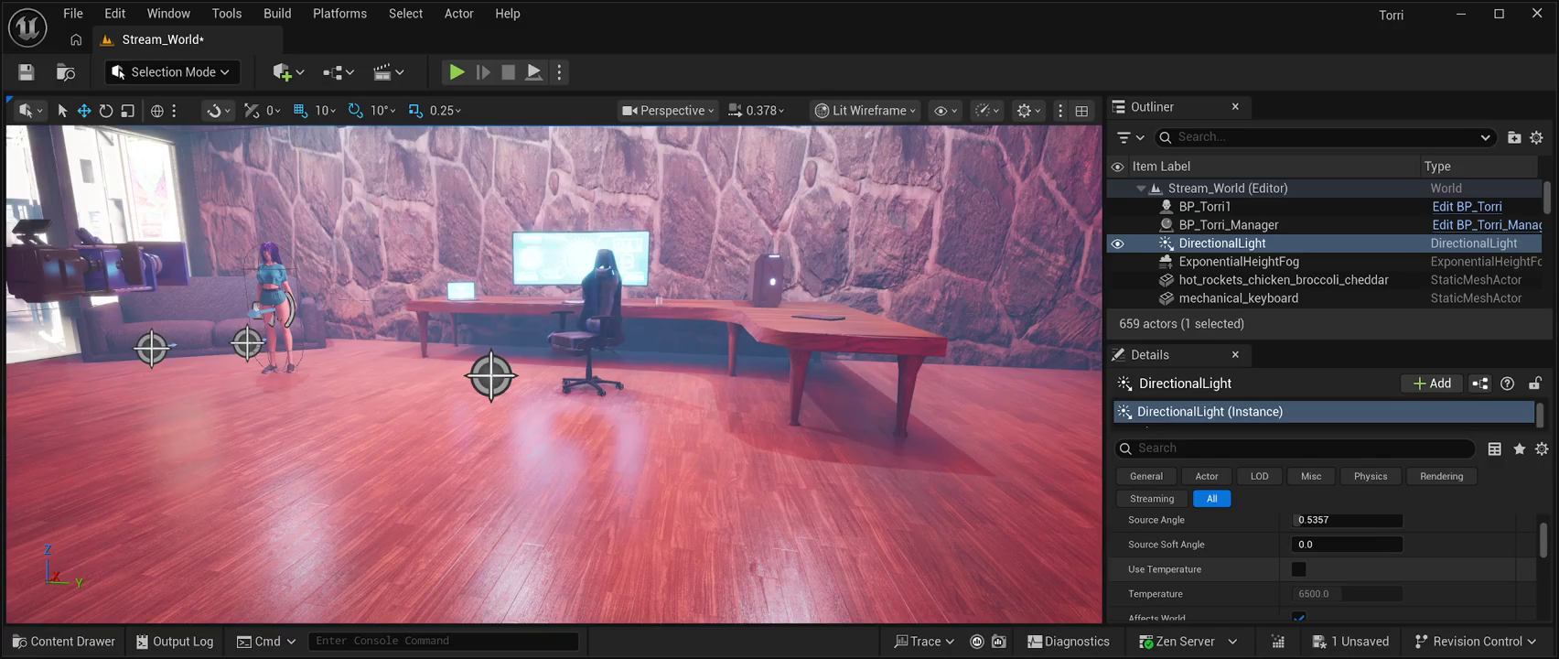
scroll(1322, 567, up, 1)
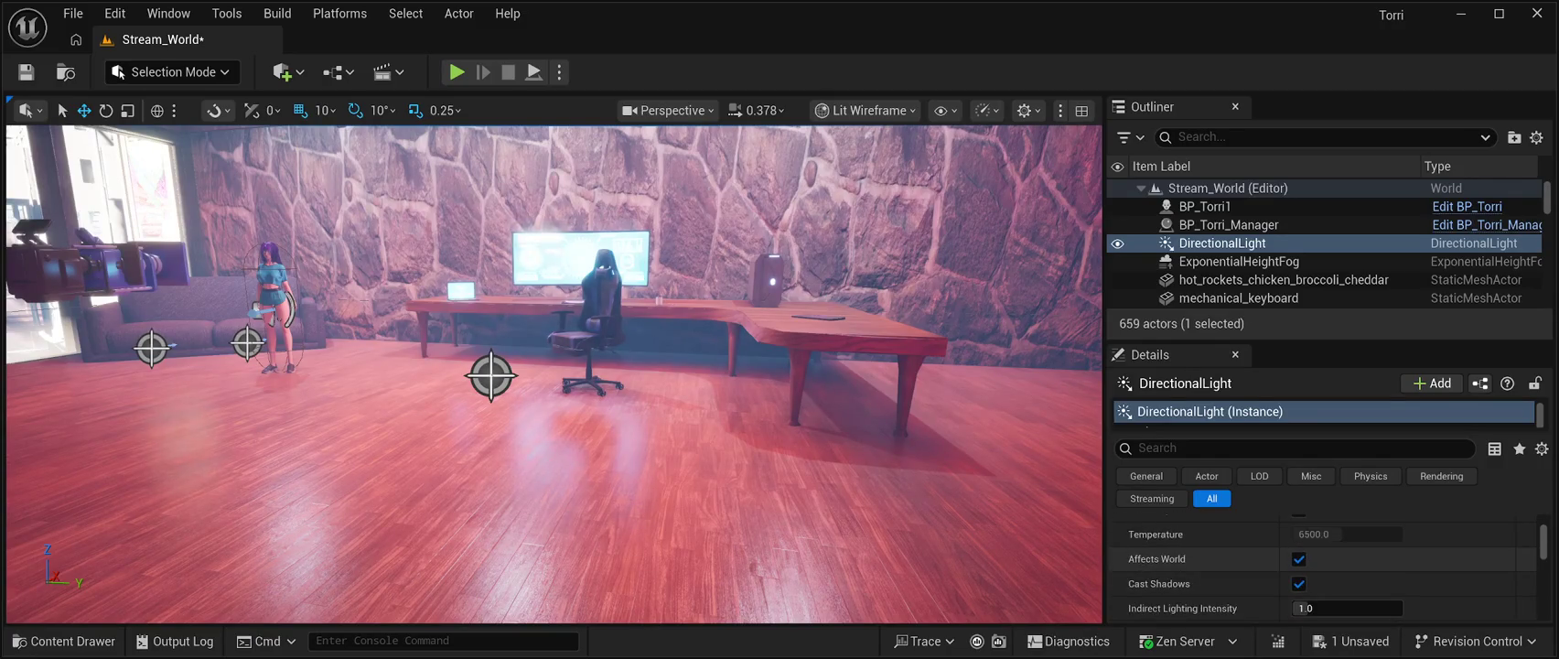
scroll(1323, 562, down, 3)
scroll(1322, 567, down, 5)
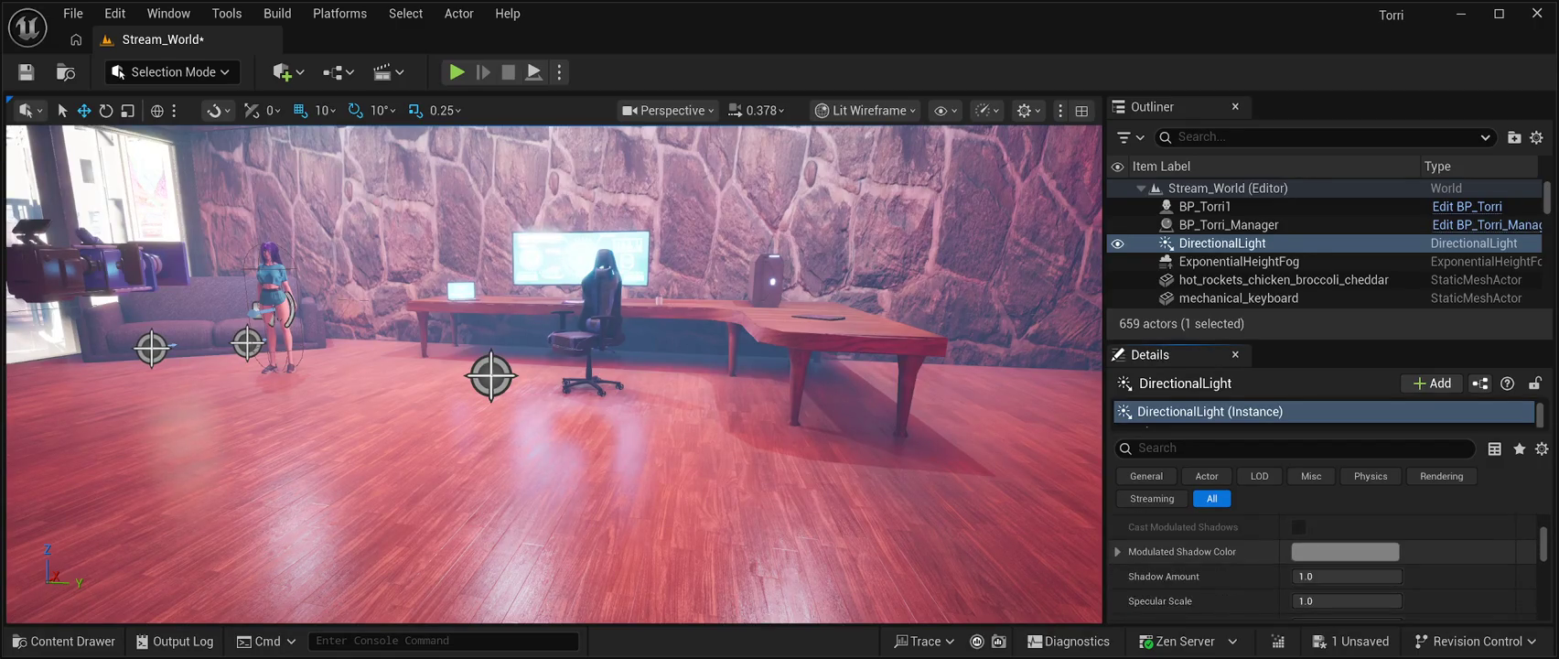
scroll(1323, 562, down, 5)
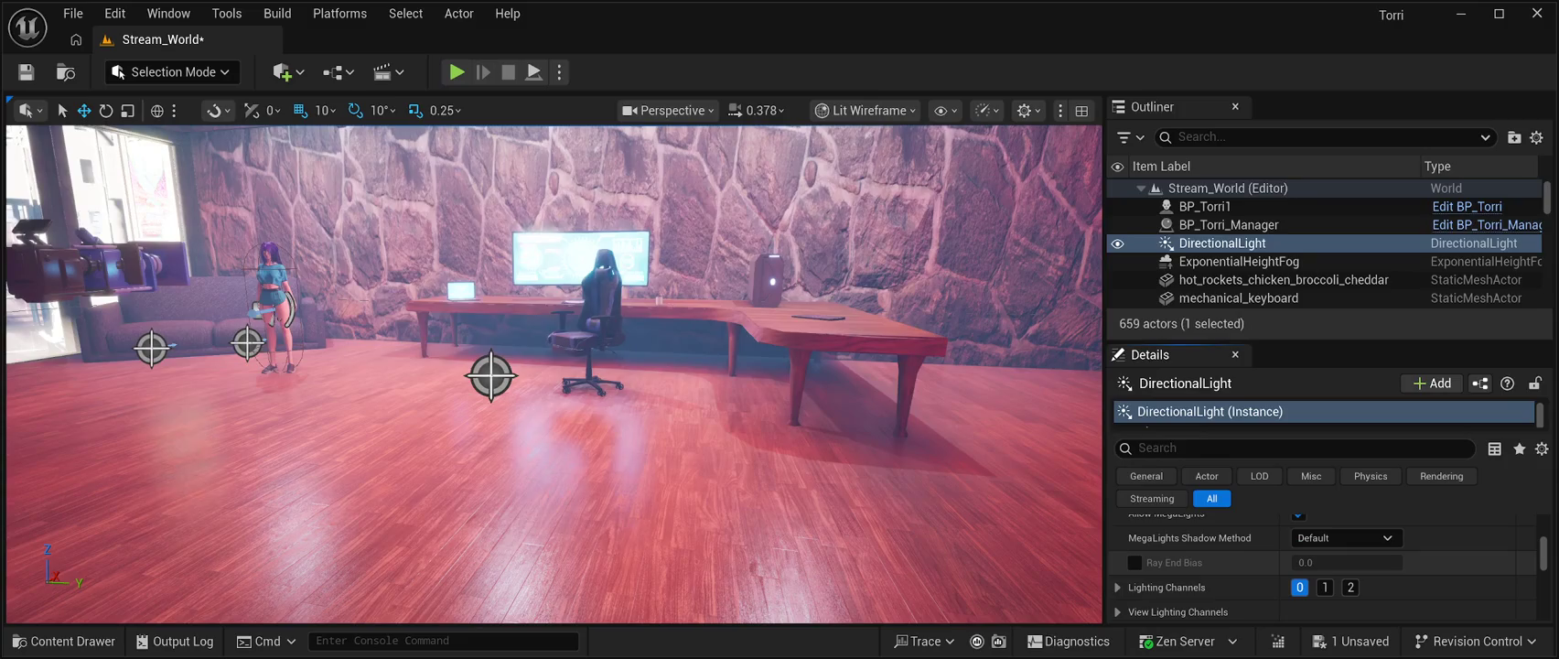
scroll(1322, 563, down, 2)
scroll(1323, 562, up, 2)
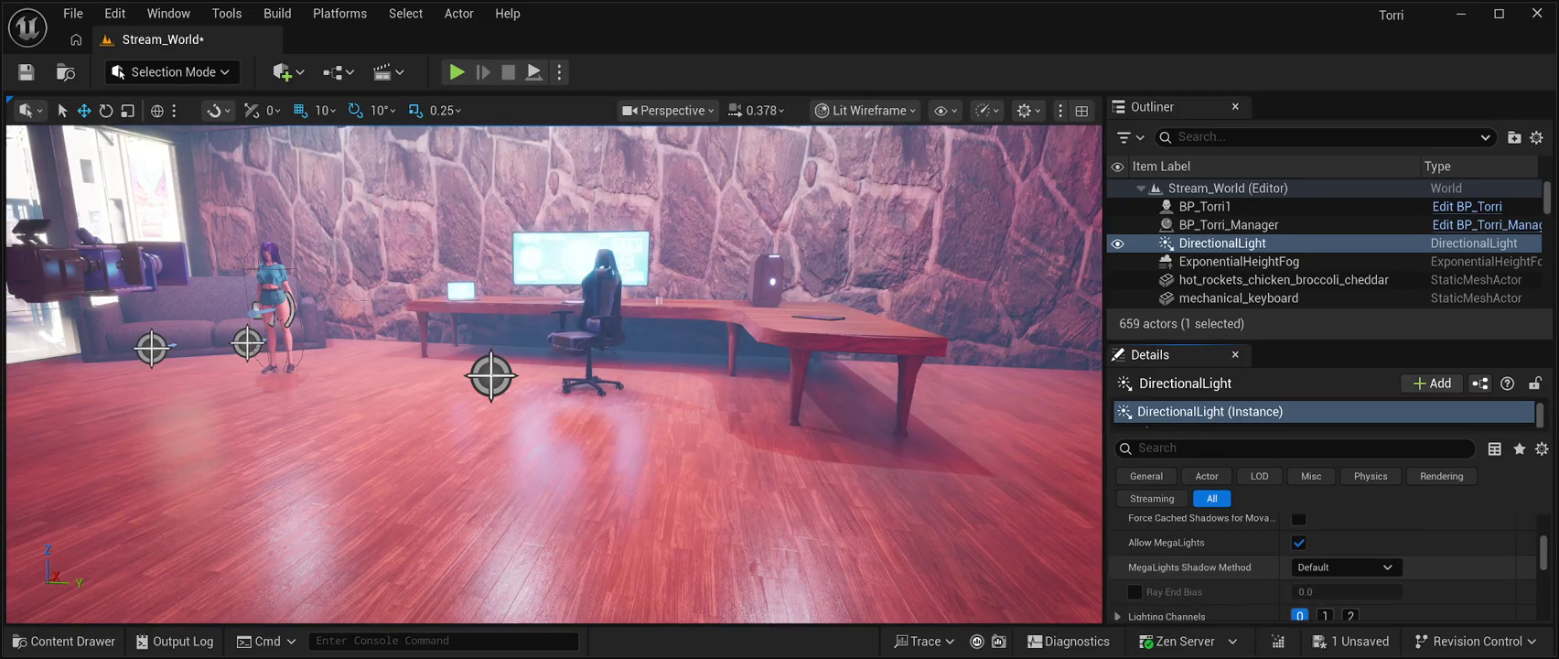
scroll(1322, 563, down, 2)
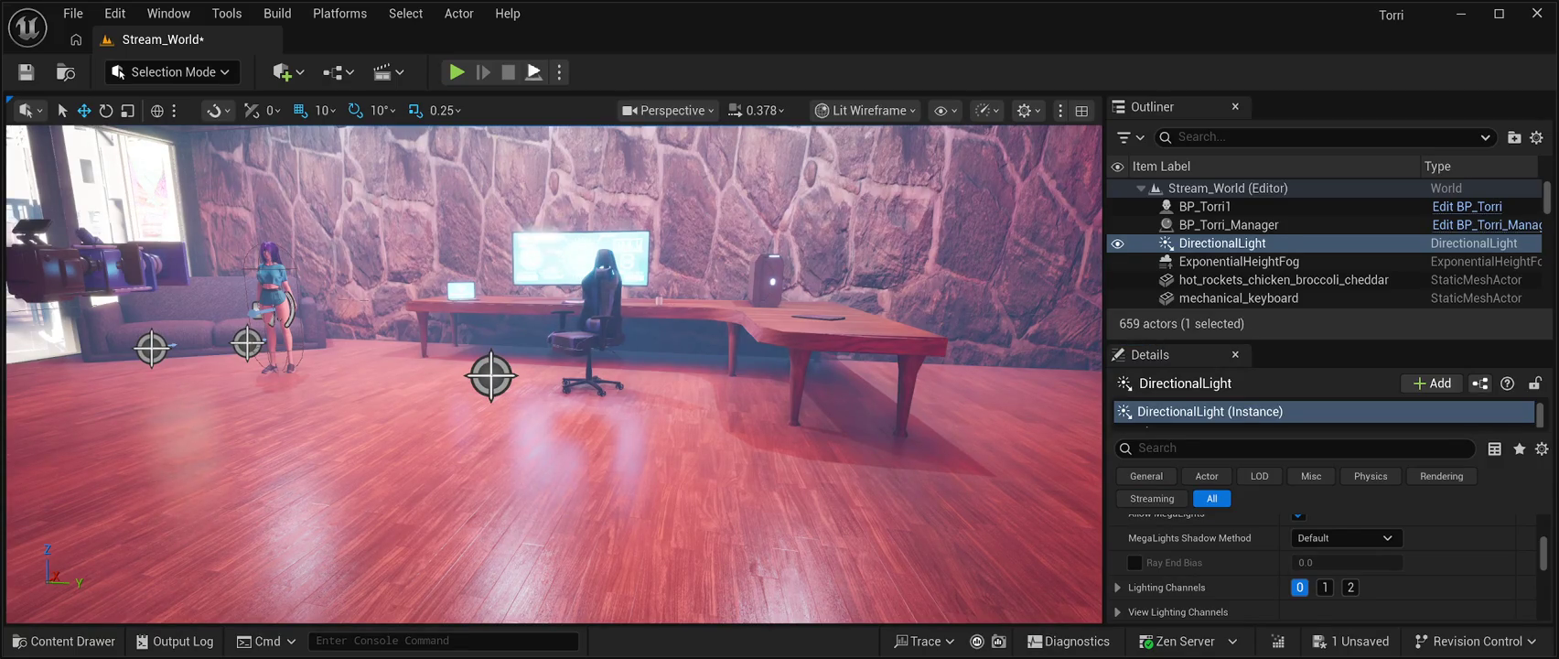
key(alt+p)
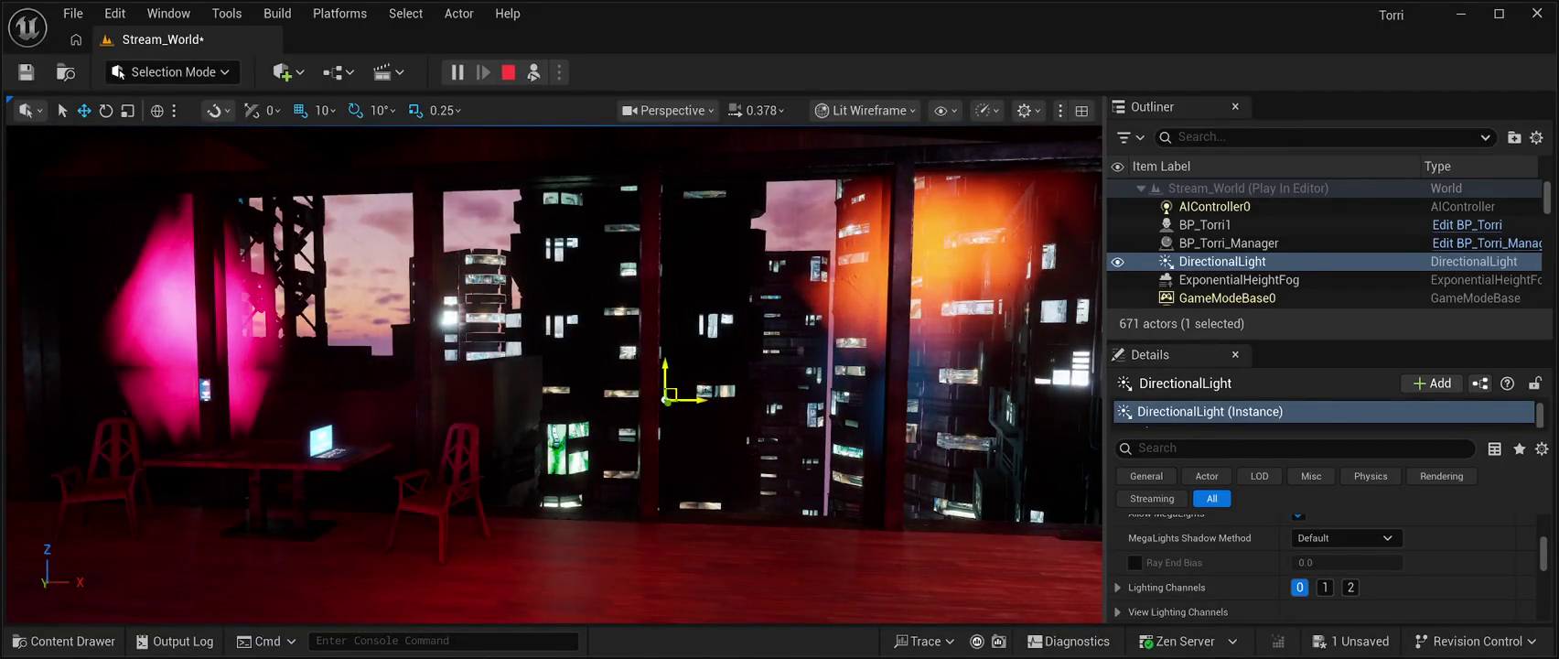
Select SM_Huge_Window_01 during the play test, then stop the session.
click(870, 339)
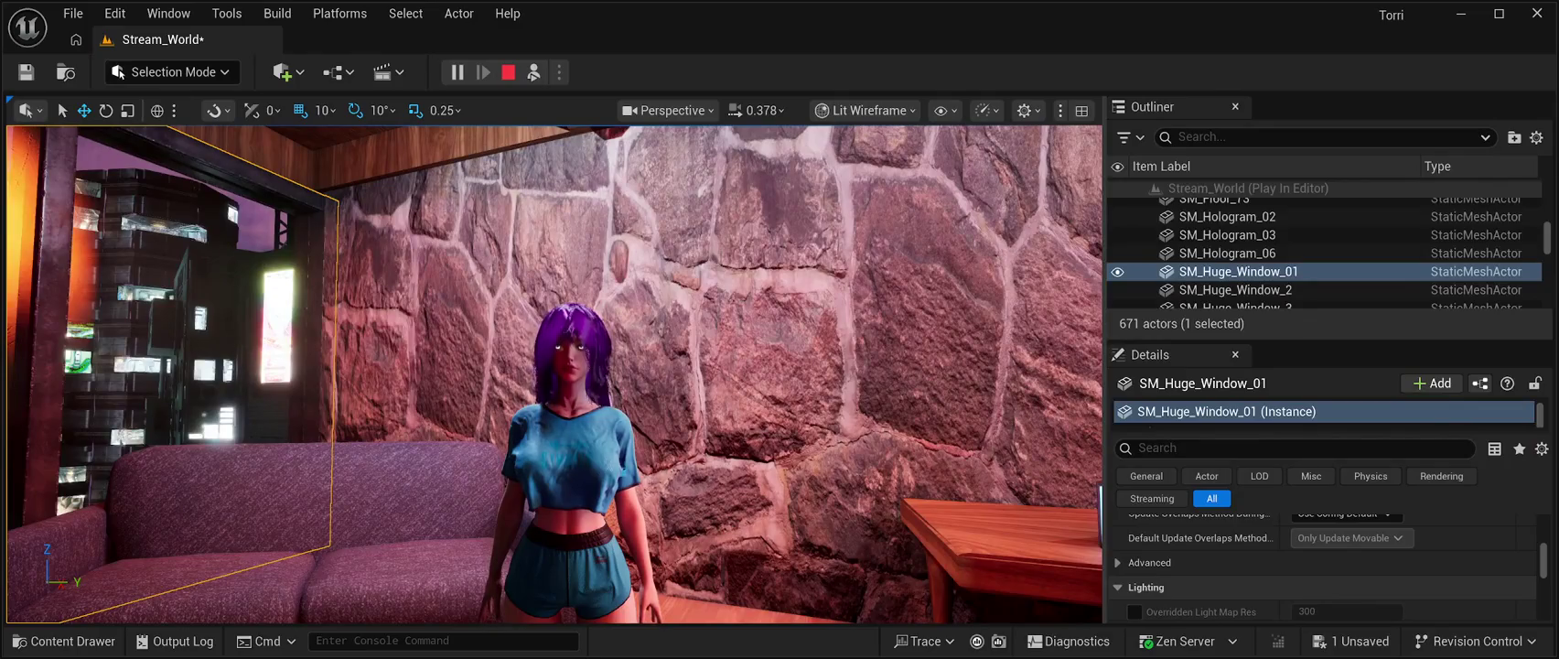
key(Escape)
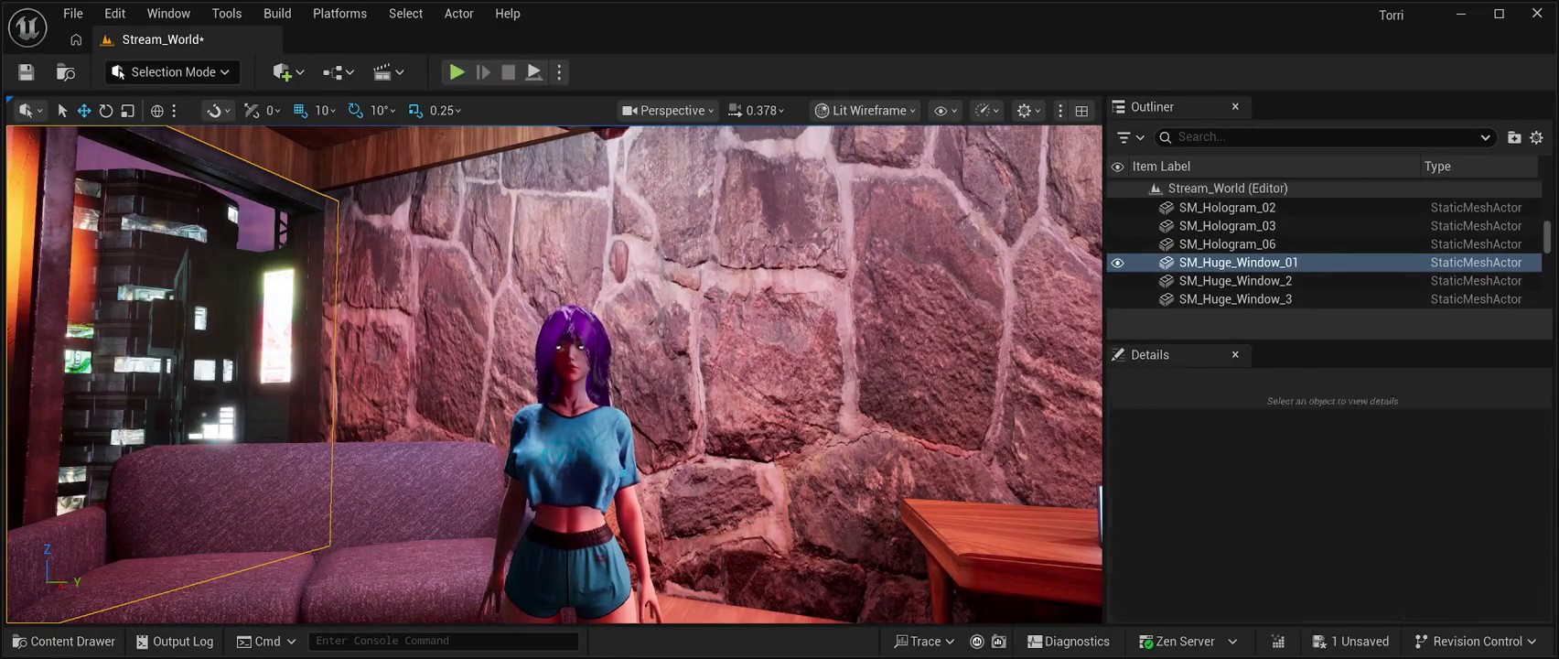
Frame the view on SM_Huge_Window_01, save Stream_World, and start another play test.
key(f)
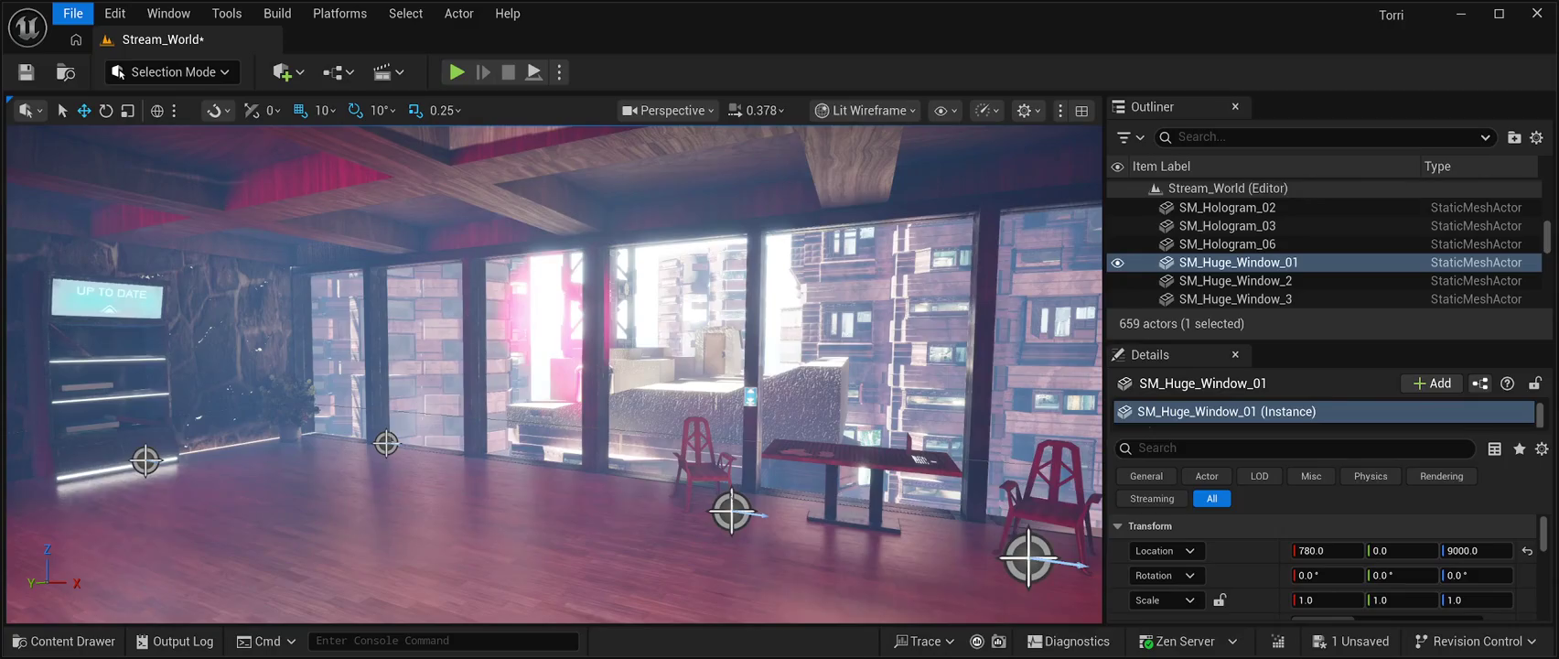
key(ctrl+s)
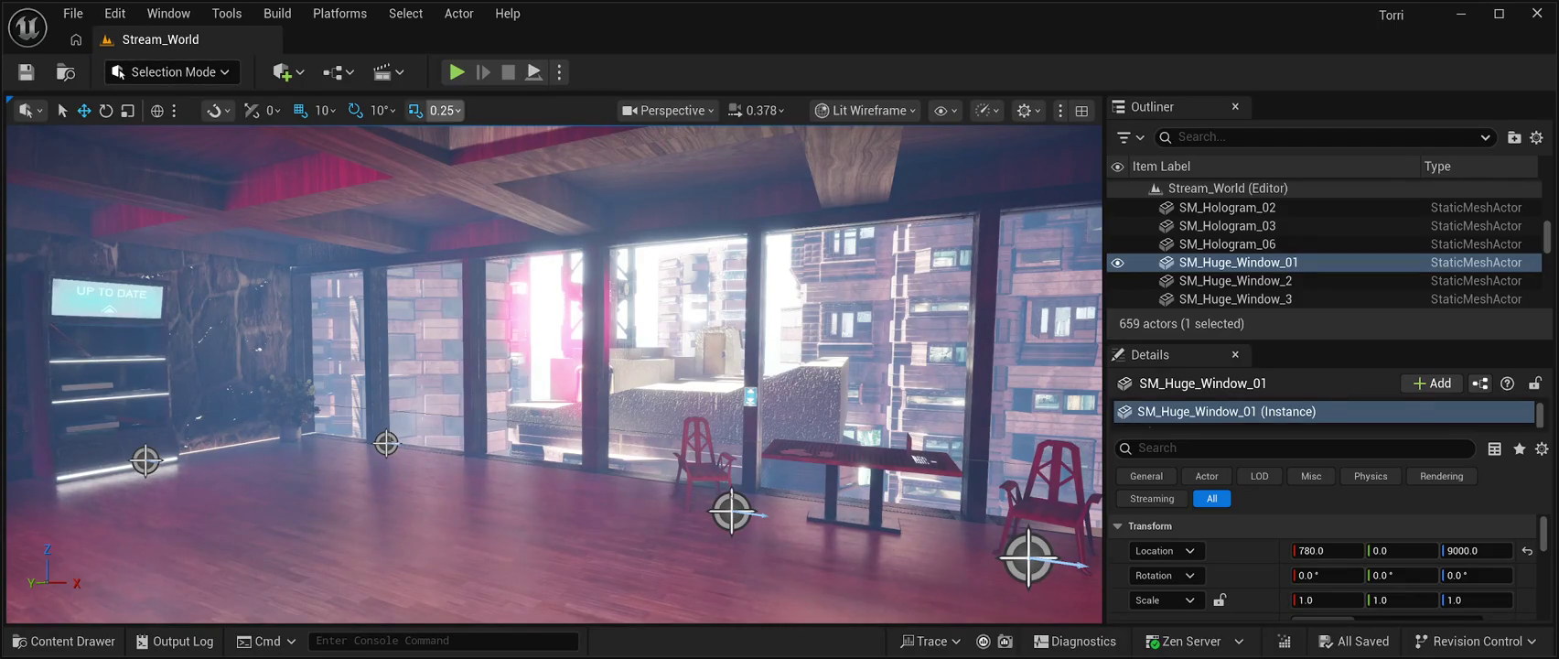
key(alt+p)
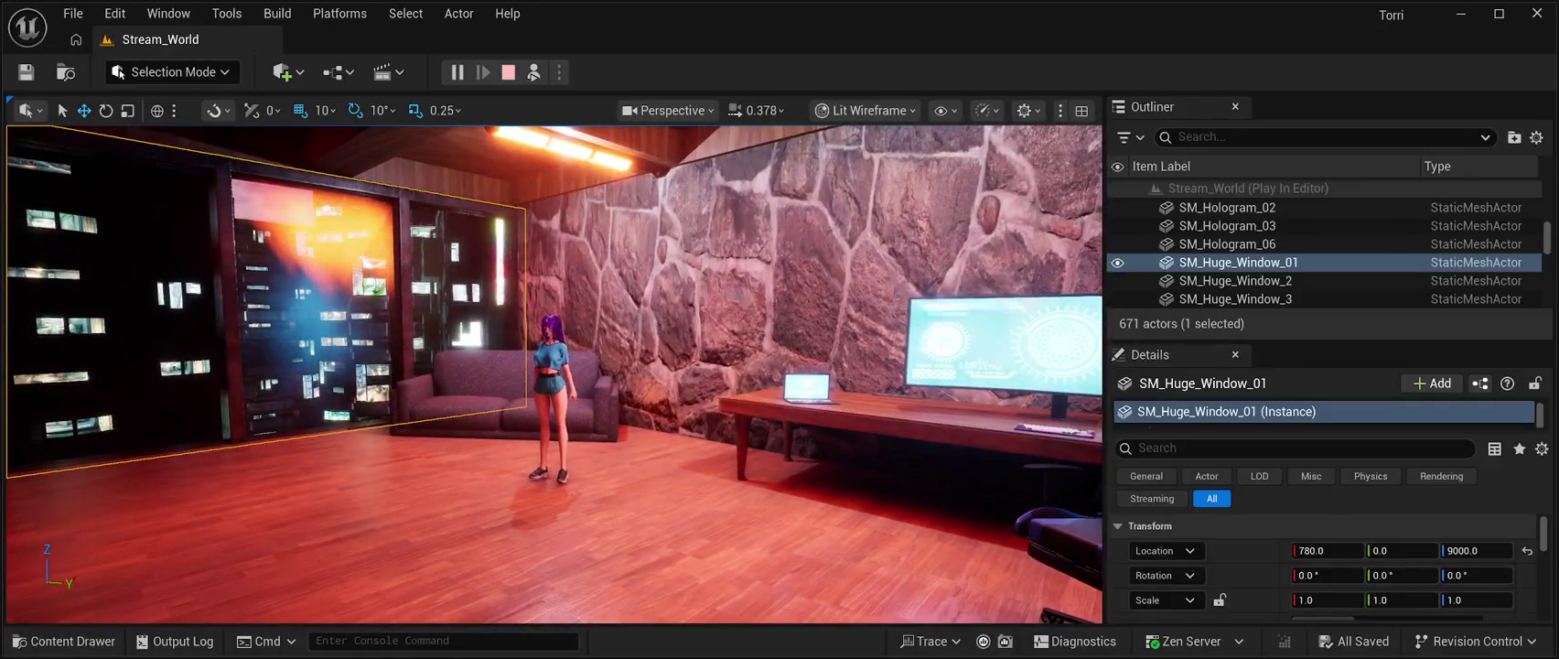
key(Escape)
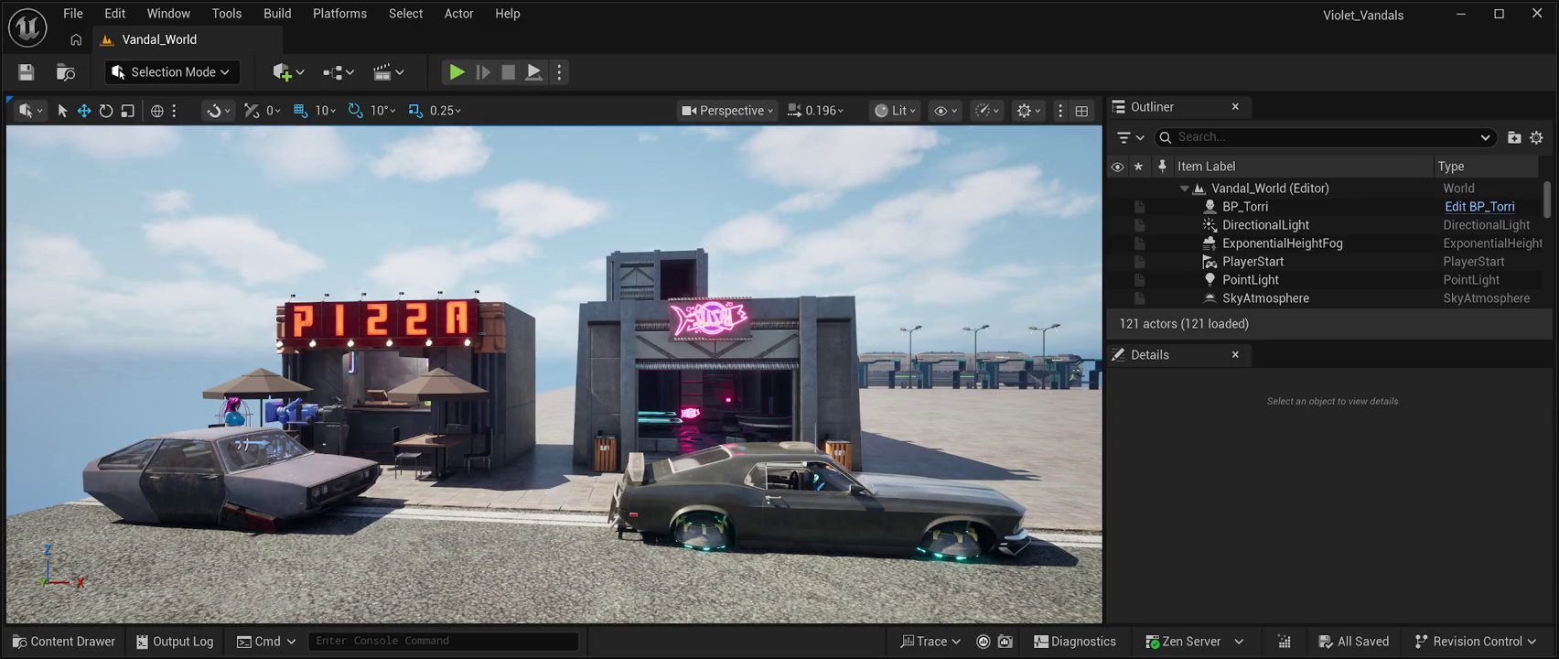
Fly the camera toward the buildings and launch Vandal_World in Play In Editor.
key(w)
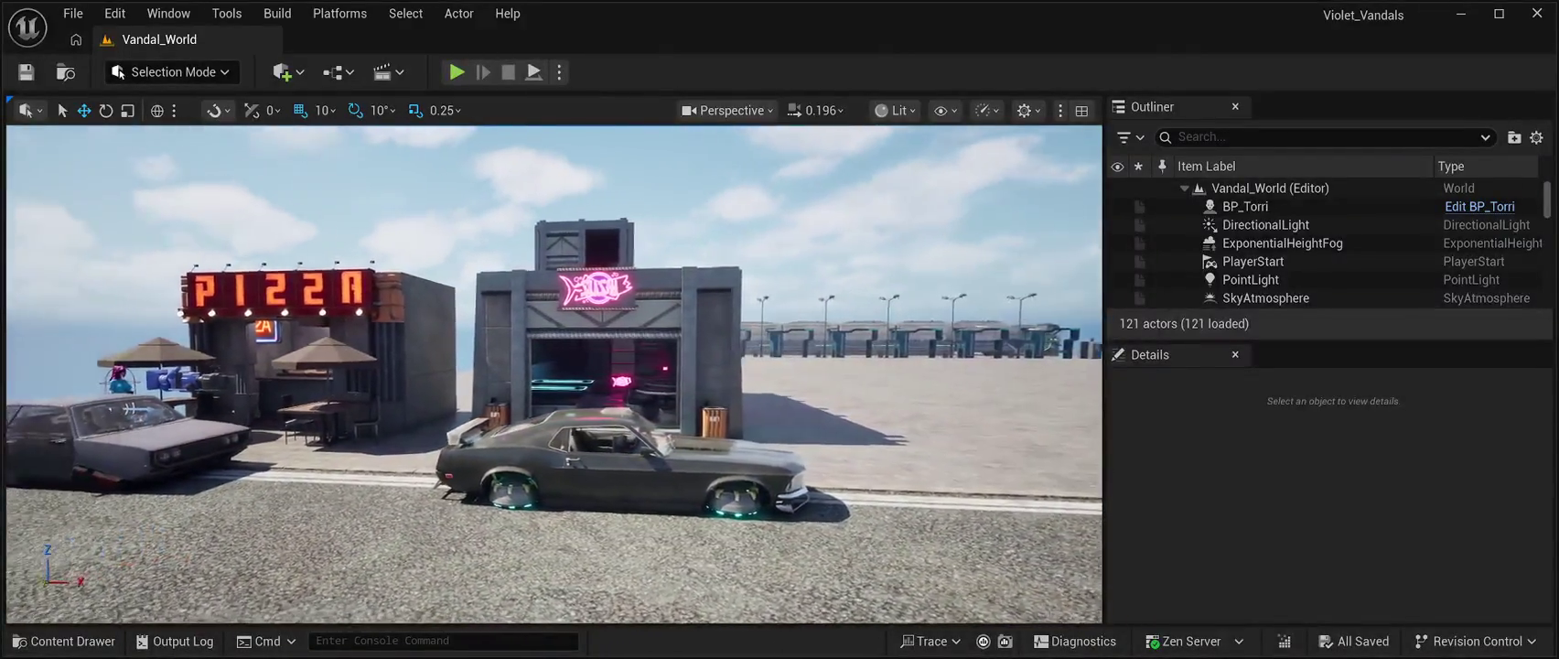
key(alt+p)
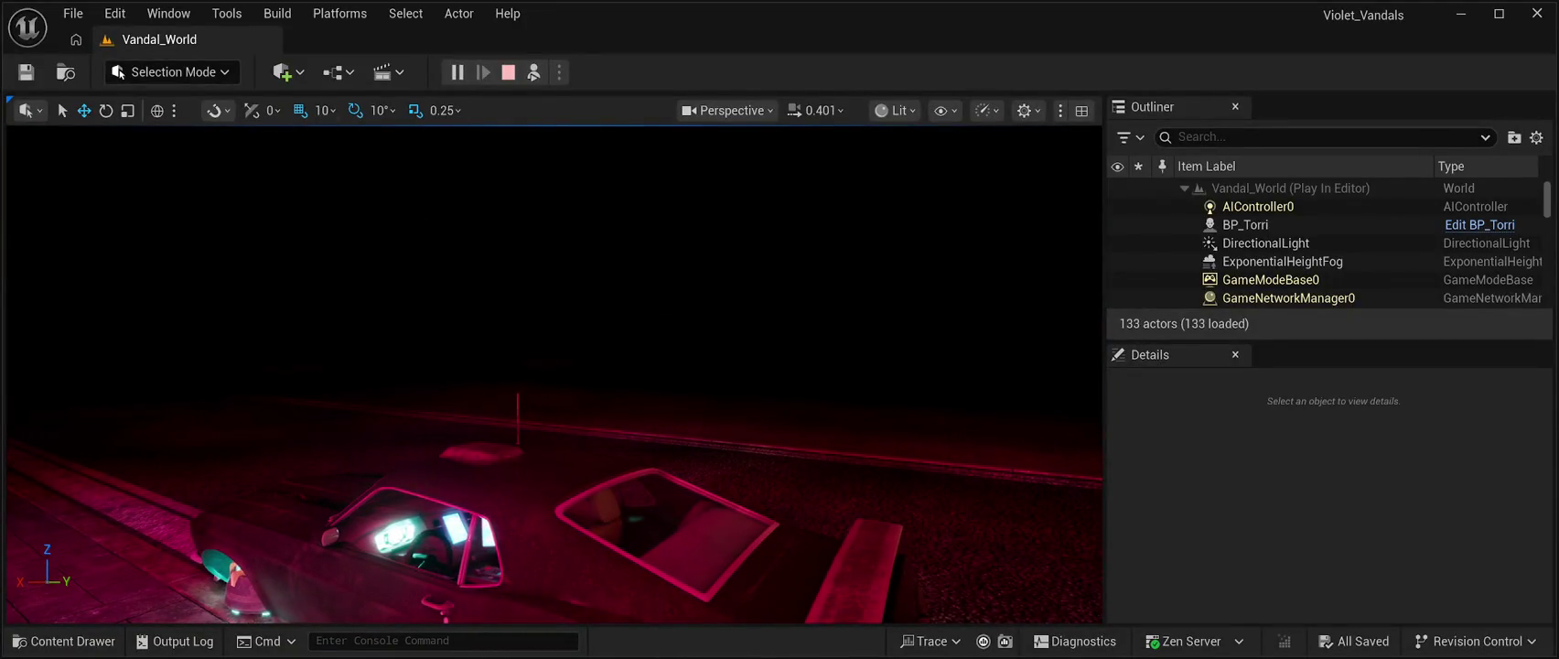
End the Vandal_World play test and bring up the project's content assets.
key(Escape)
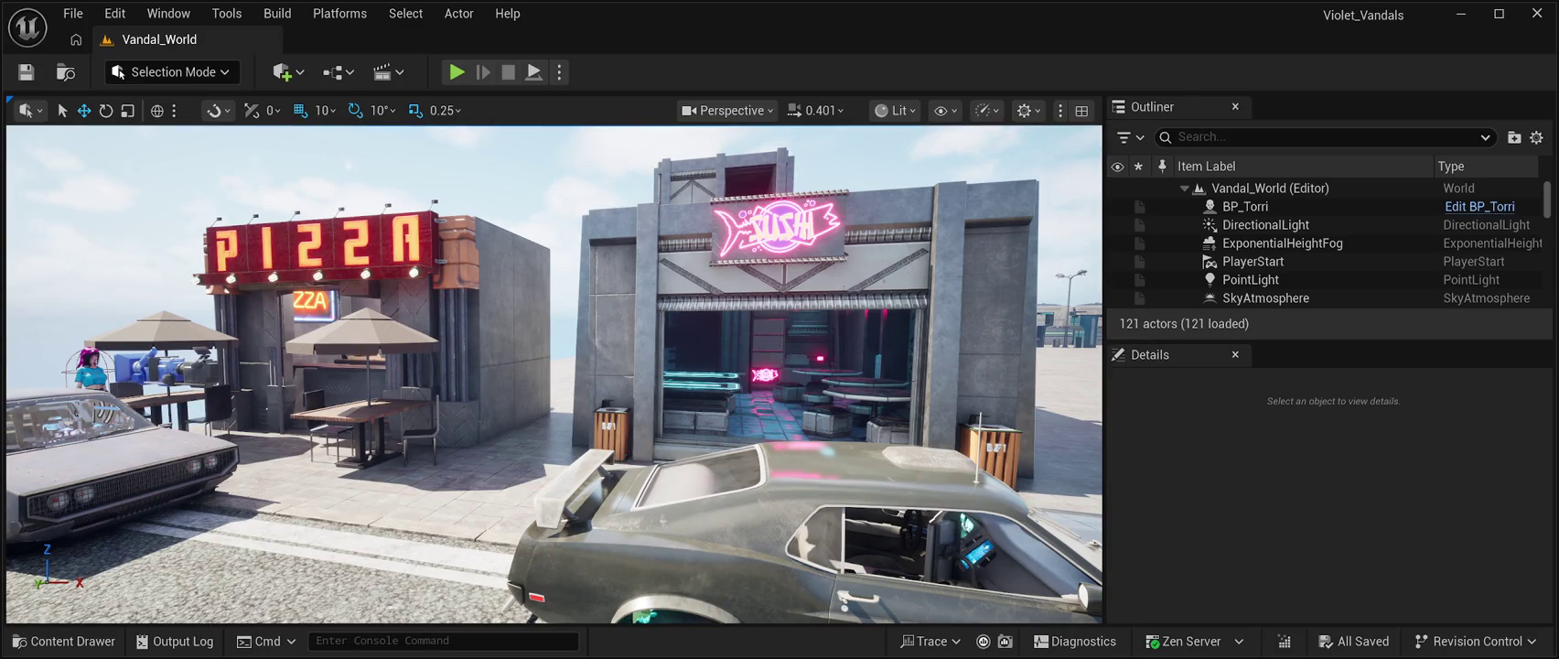
click(64, 640)
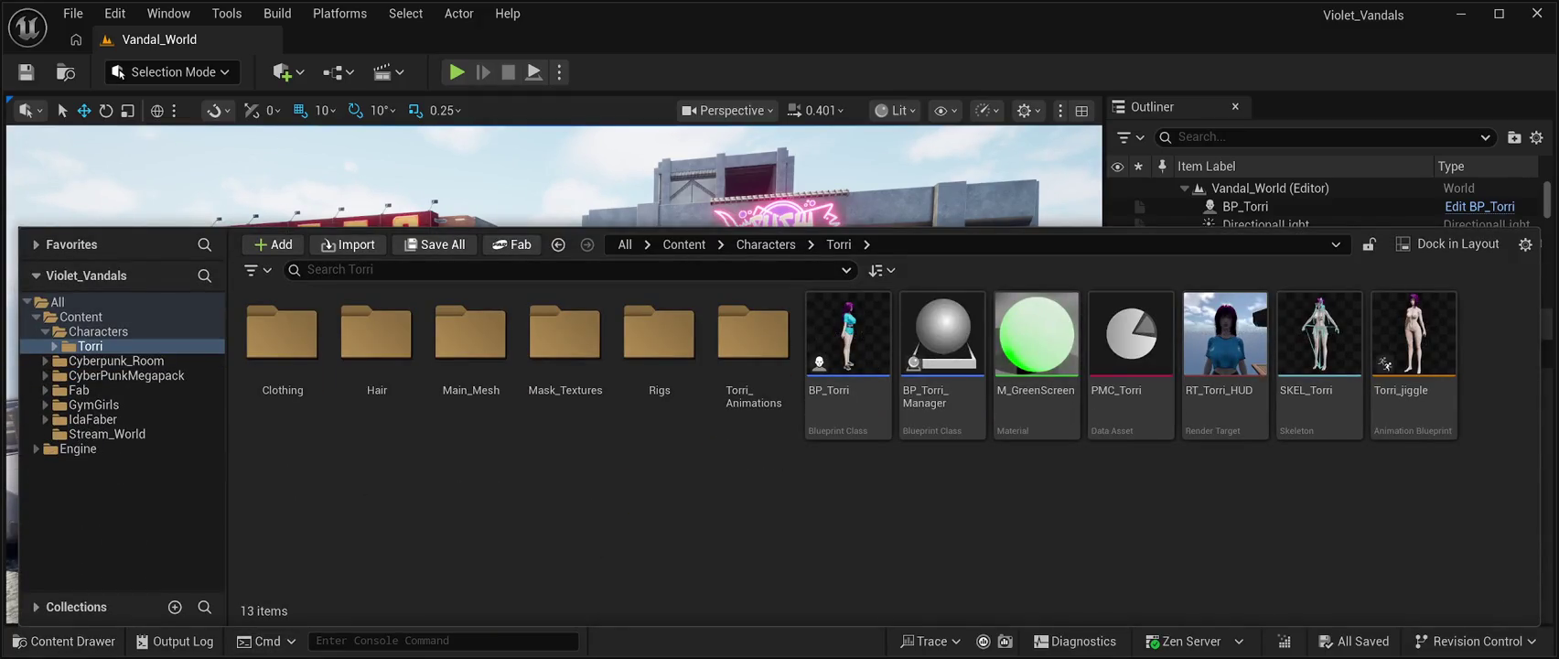
Create a new Blueprint class named BP_Weather in the top-level Content folder.
click(81, 316)
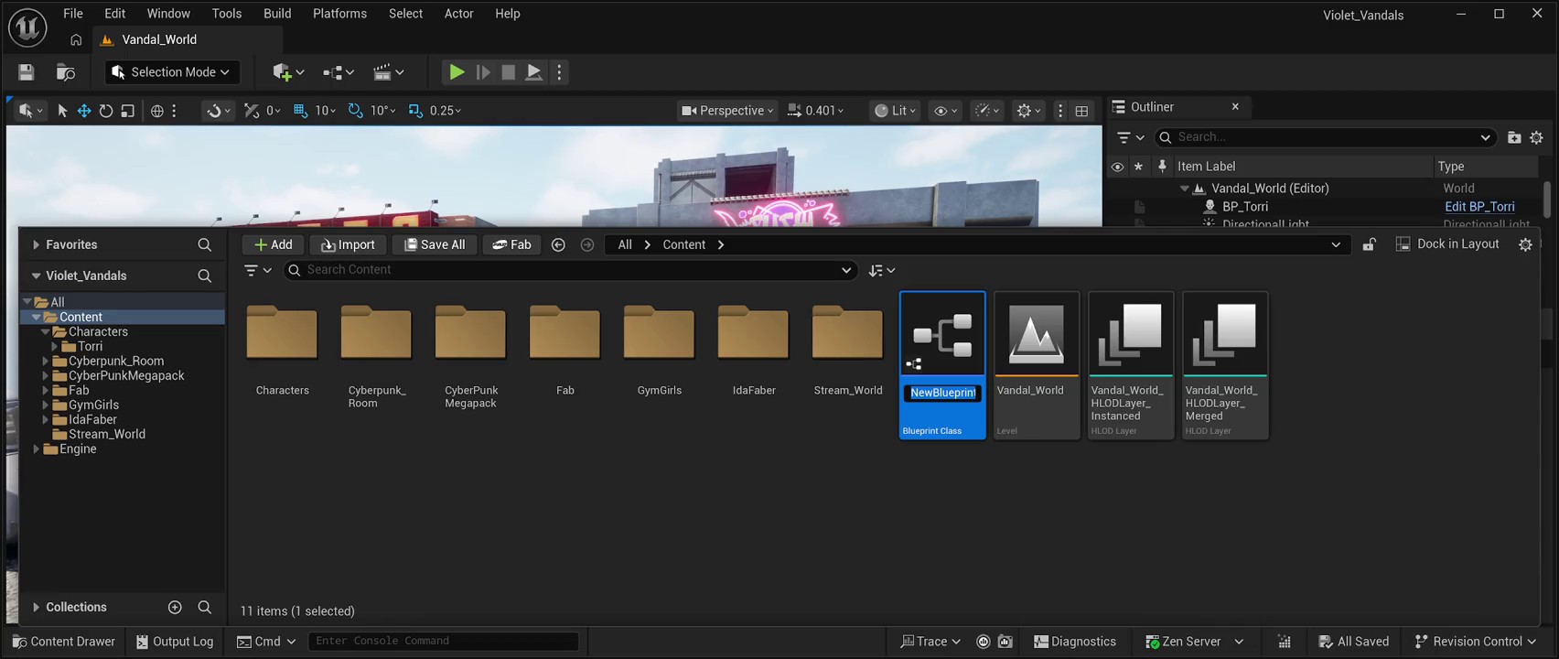
text(BP_Weather)
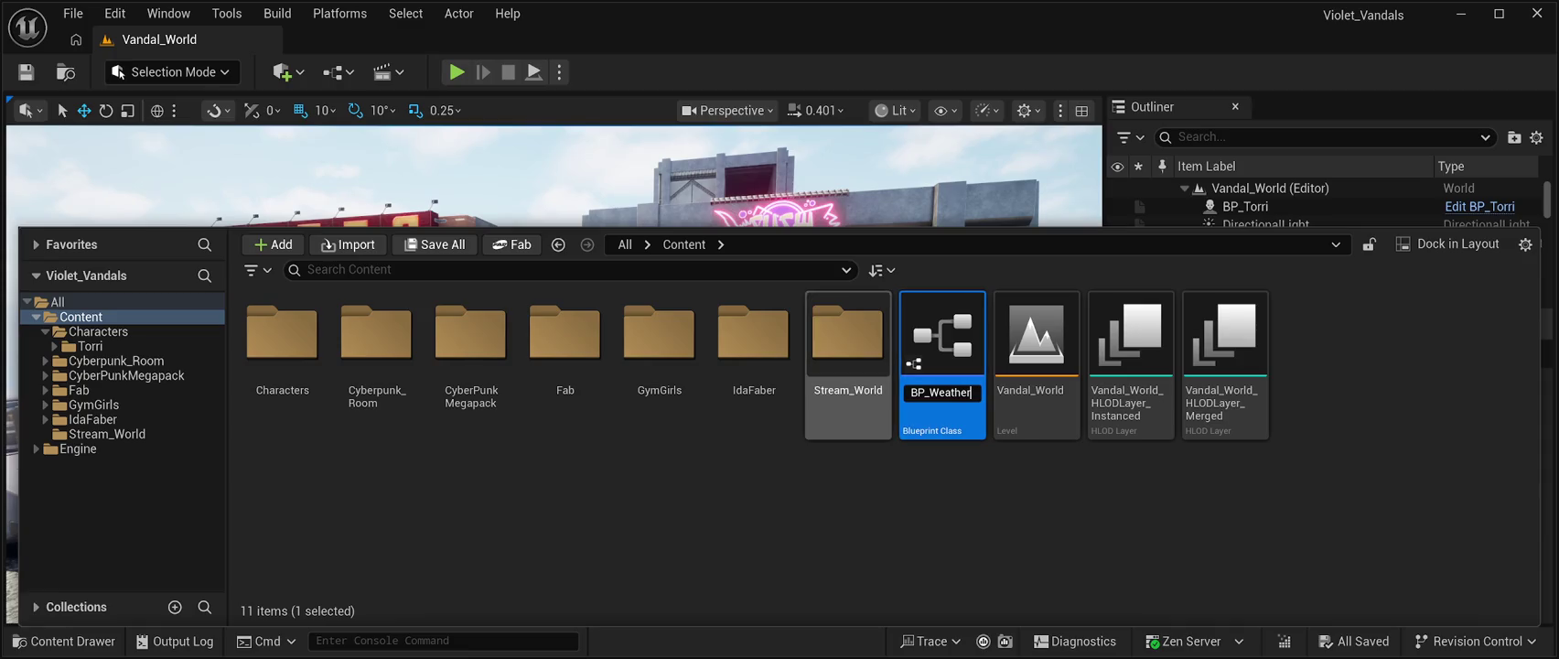
key(Return)
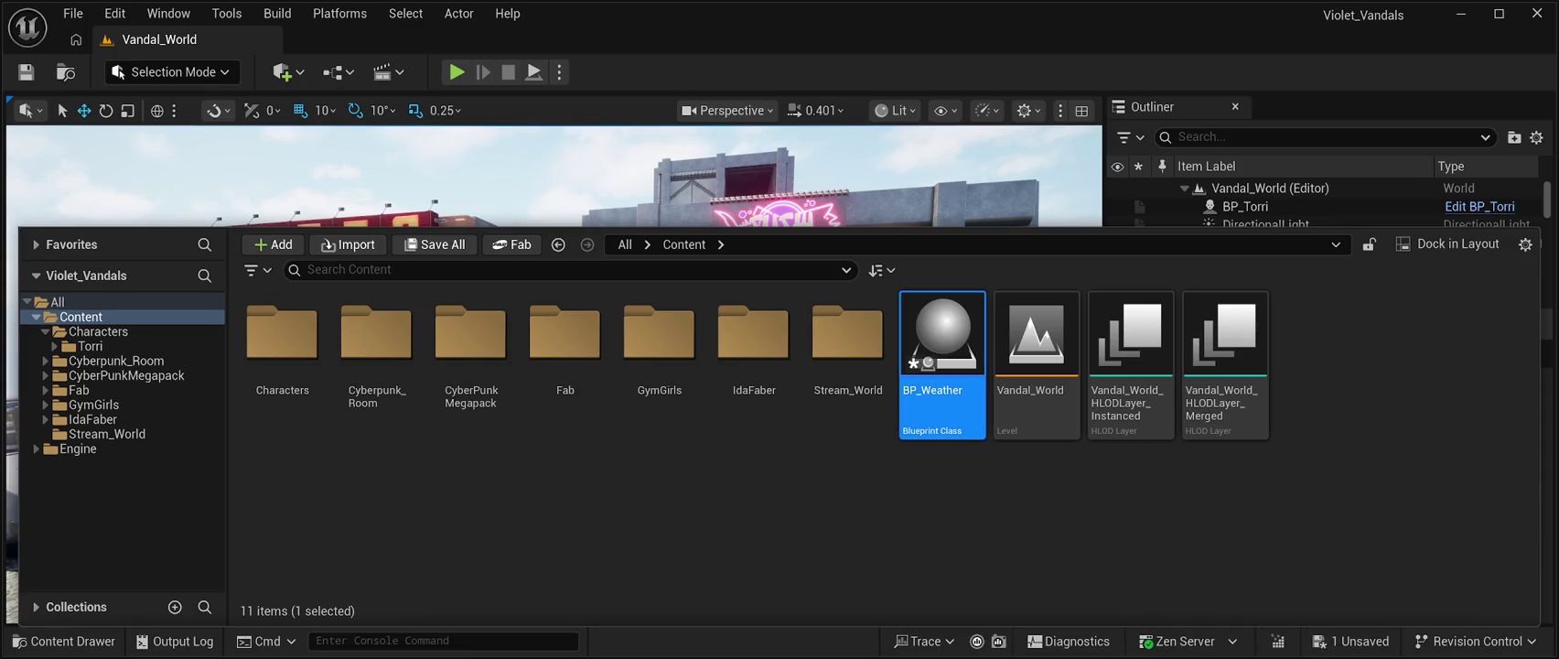
key(ctrl+space)
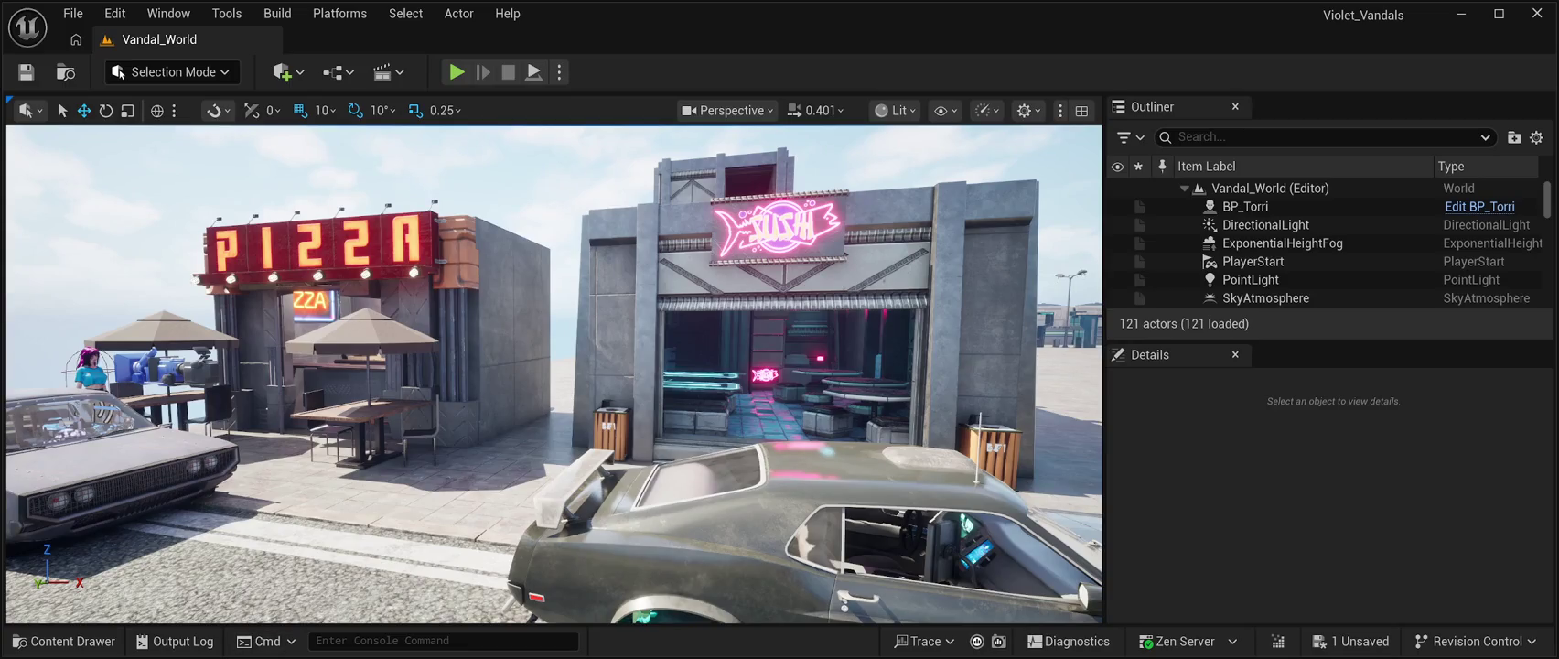
Rename the BP_Weather Blueprint to BP_WeatherManager and close the Content Drawer.
key(ctrl+space)
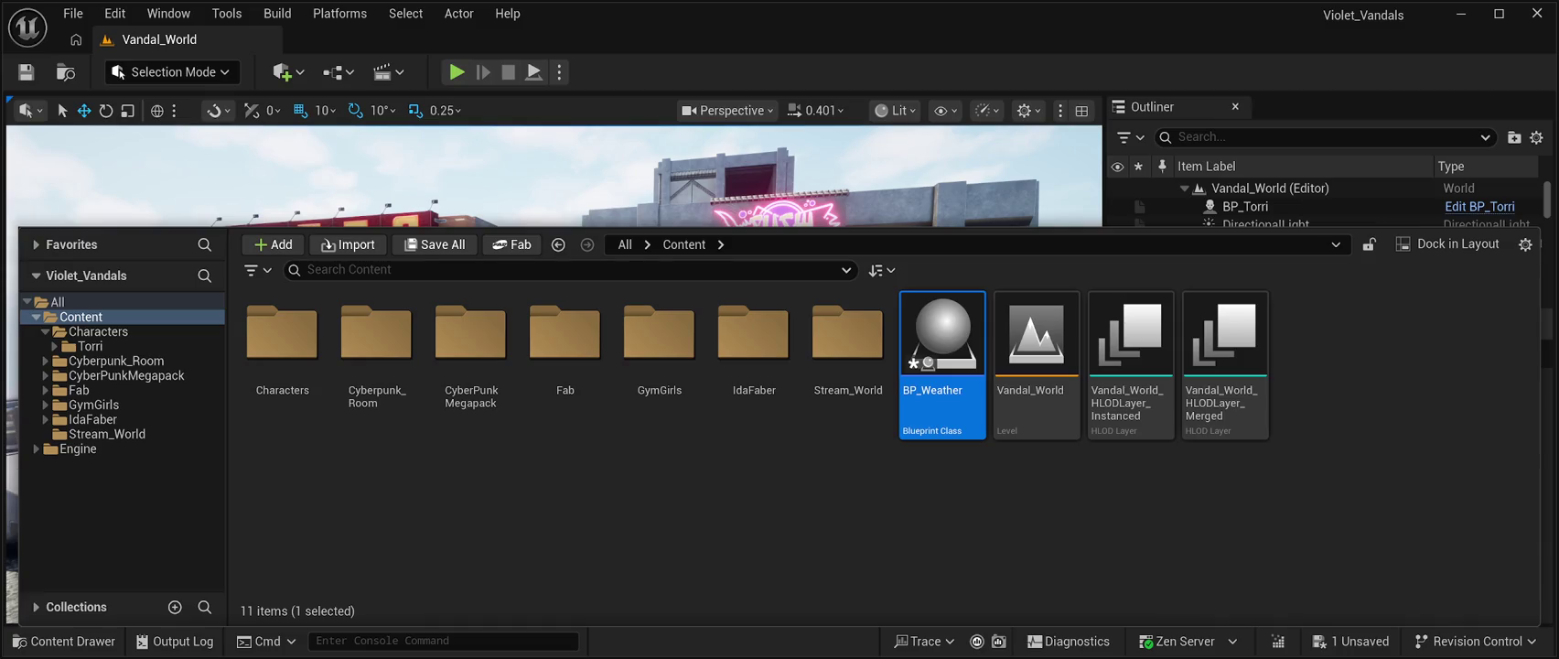
key(F2)
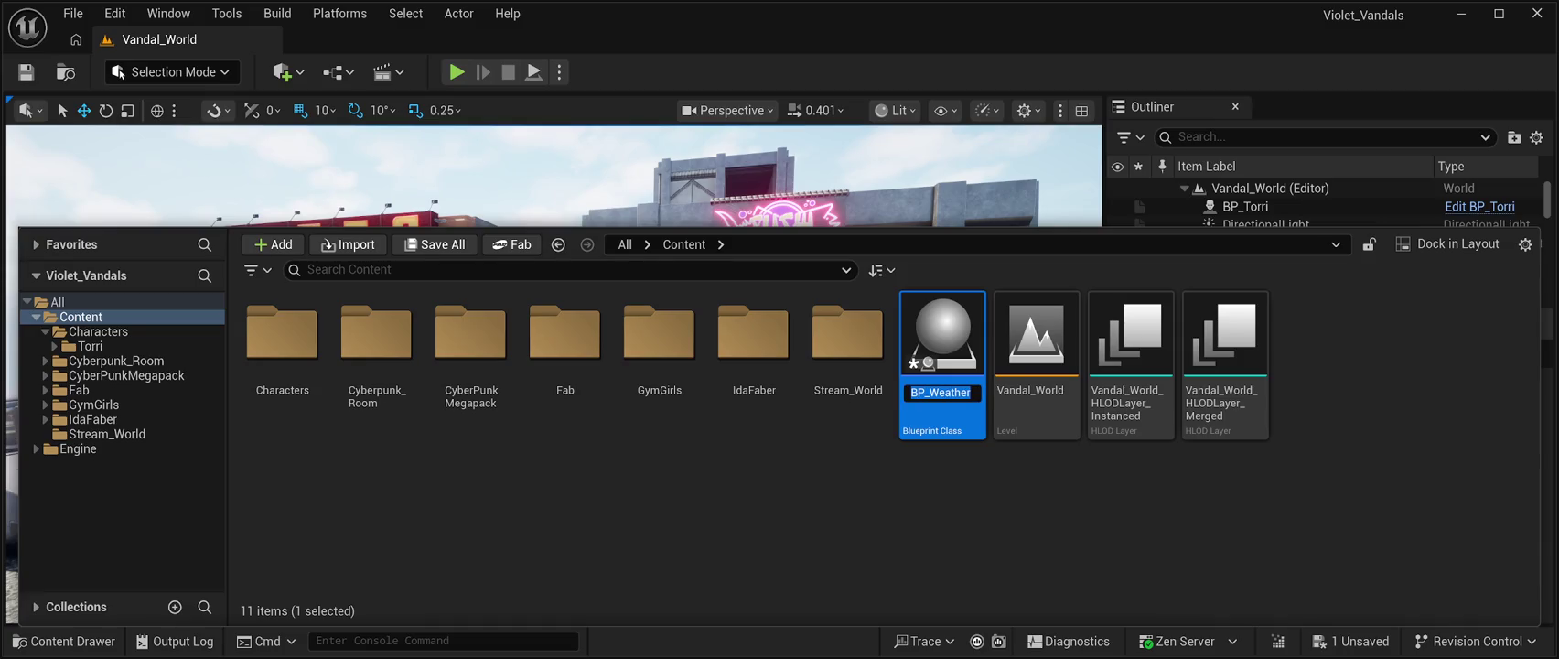
text(Manager)
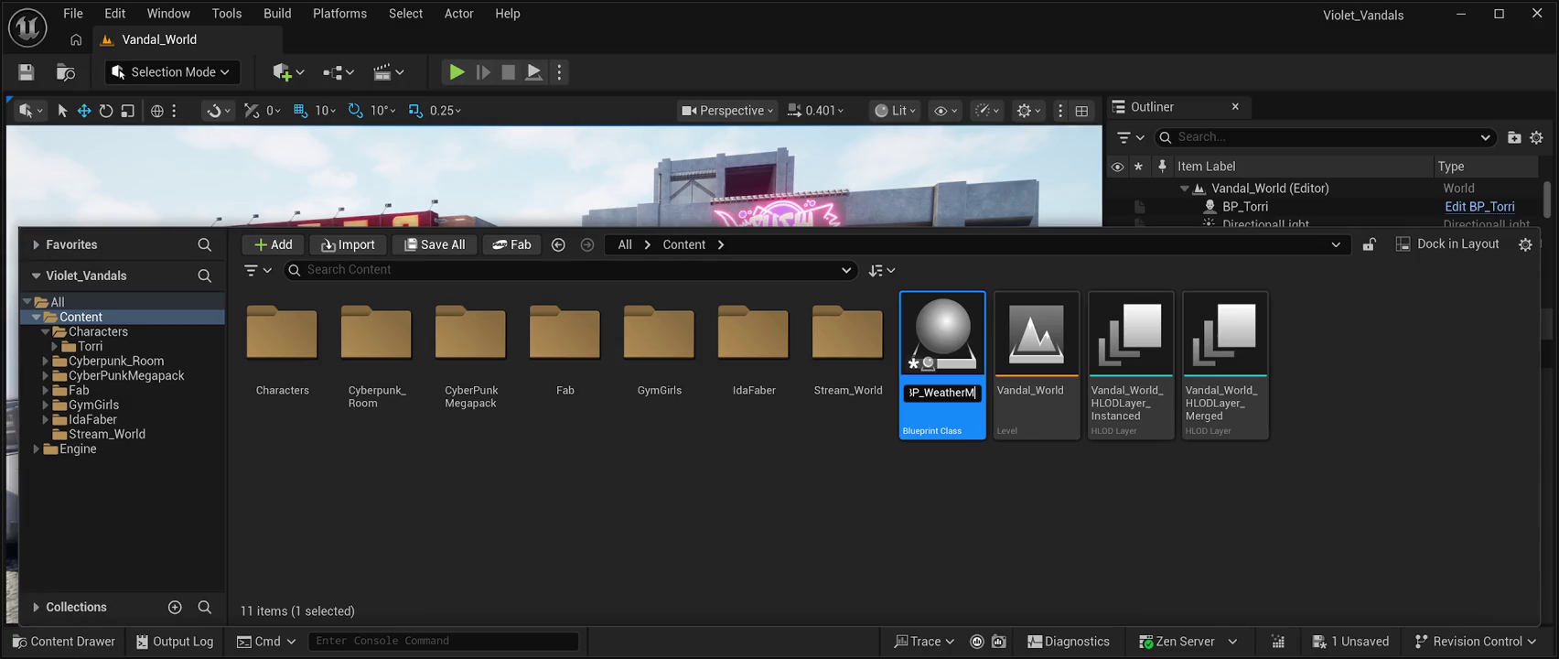
key(Return)
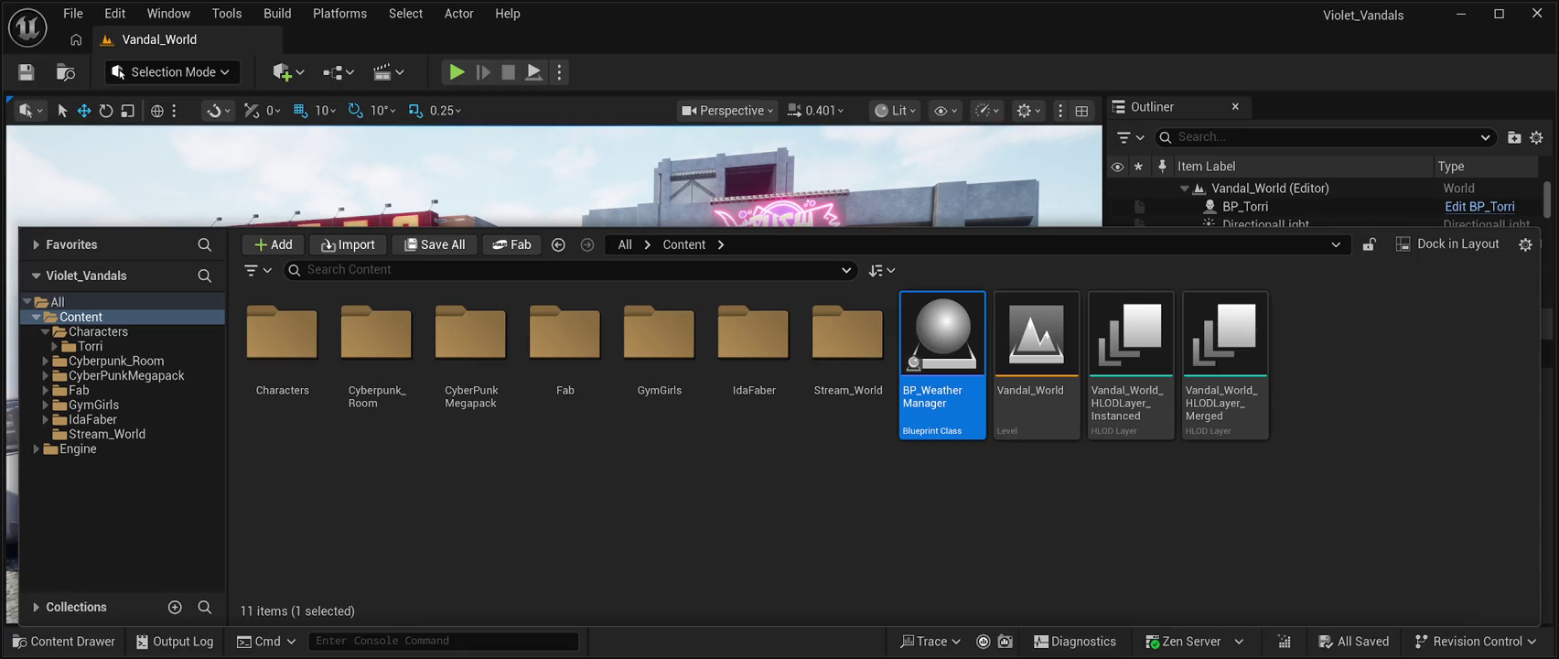
key(ctrl+space)
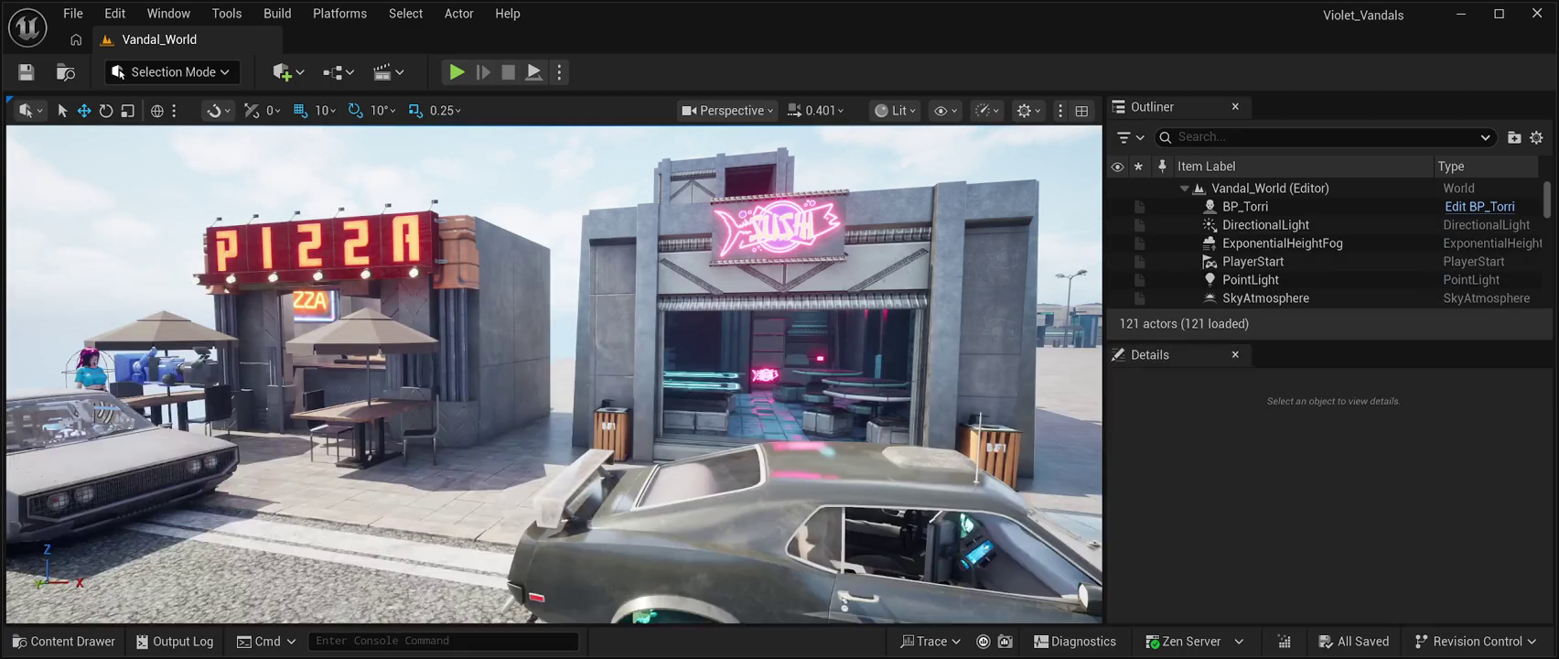